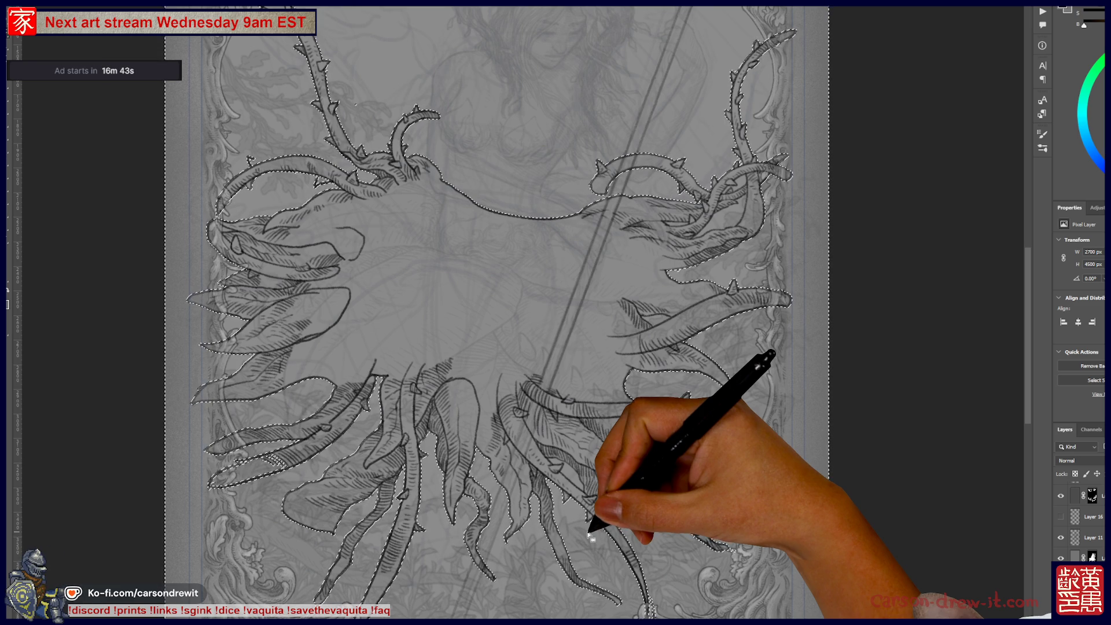
- Pan, mirror and zoom the view to inspect the thorny vines and the card's bottom border
{"action": "scroll", "coordinate": [591, 538], "scroll_direction": "up", "scroll_amount": 2}
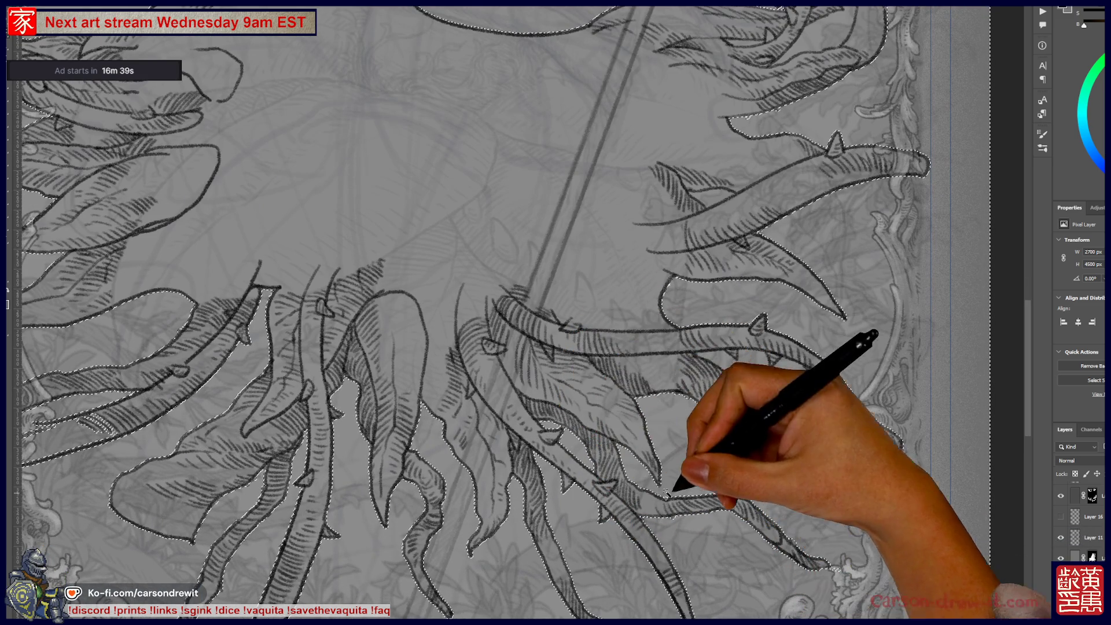
{"action": "left_click_drag", "start_coordinate": [653, 326], "coordinate": [648, 551]}
{"action": "scroll", "coordinate": [648, 551], "scroll_direction": "up", "scroll_amount": 2}
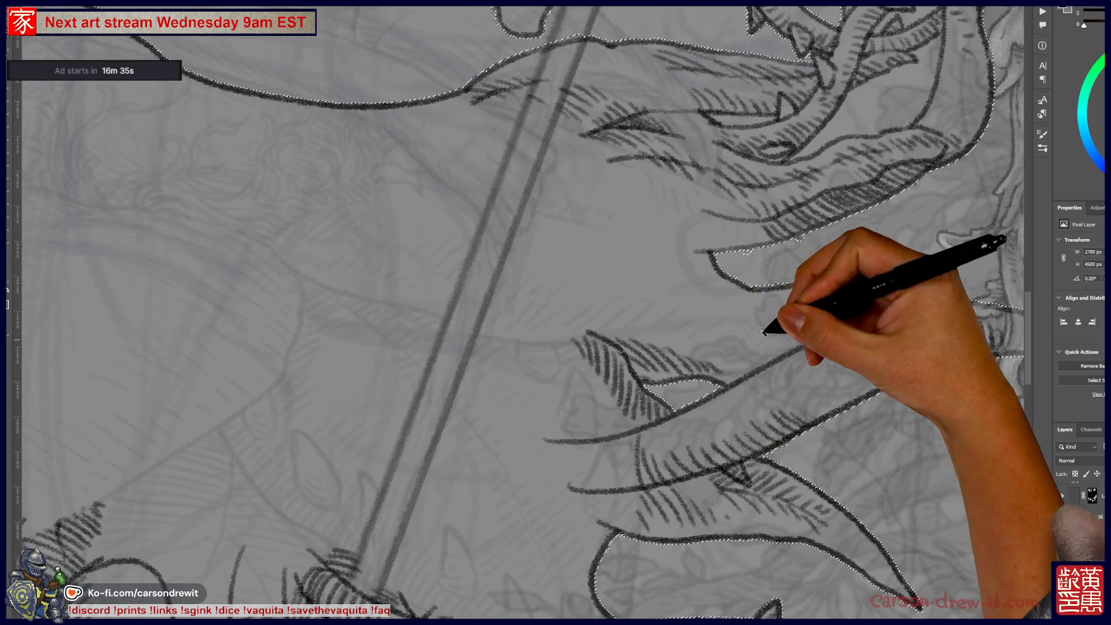
{"action": "left_click_drag", "start_coordinate": [752, 336], "coordinate": [737, 582]}
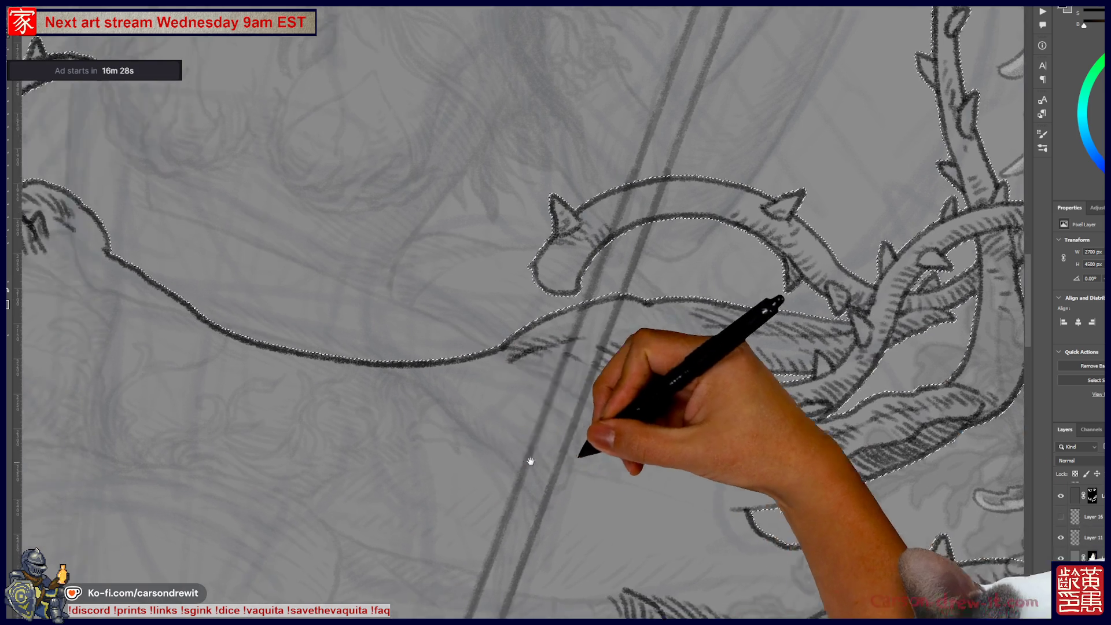
{"action": "key", "text": "h"}
{"action": "mouse_move", "coordinate": [513, 401]}
{"action": "left_mouse_down"}
{"action": "mouse_move", "coordinate": [640, 376]}
{"action": "mouse_move", "coordinate": [739, 215]}
{"action": "left_mouse_up"}
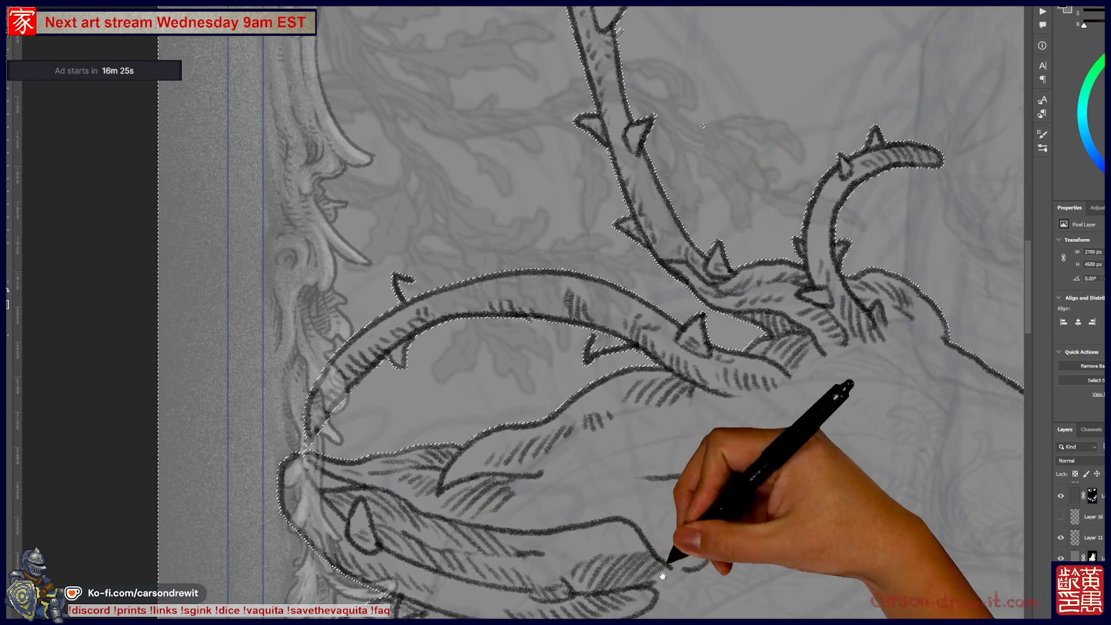
{"action": "mouse_move", "coordinate": [719, 471]}
{"action": "left_mouse_down"}
{"action": "mouse_move", "coordinate": [650, 193]}
{"action": "mouse_move", "coordinate": [658, 347]}
{"action": "mouse_move", "coordinate": [459, 199]}
{"action": "left_mouse_up"}
{"action": "key", "text": "ctrl+minus"}
{"action": "key", "text": "ctrl+minus"}
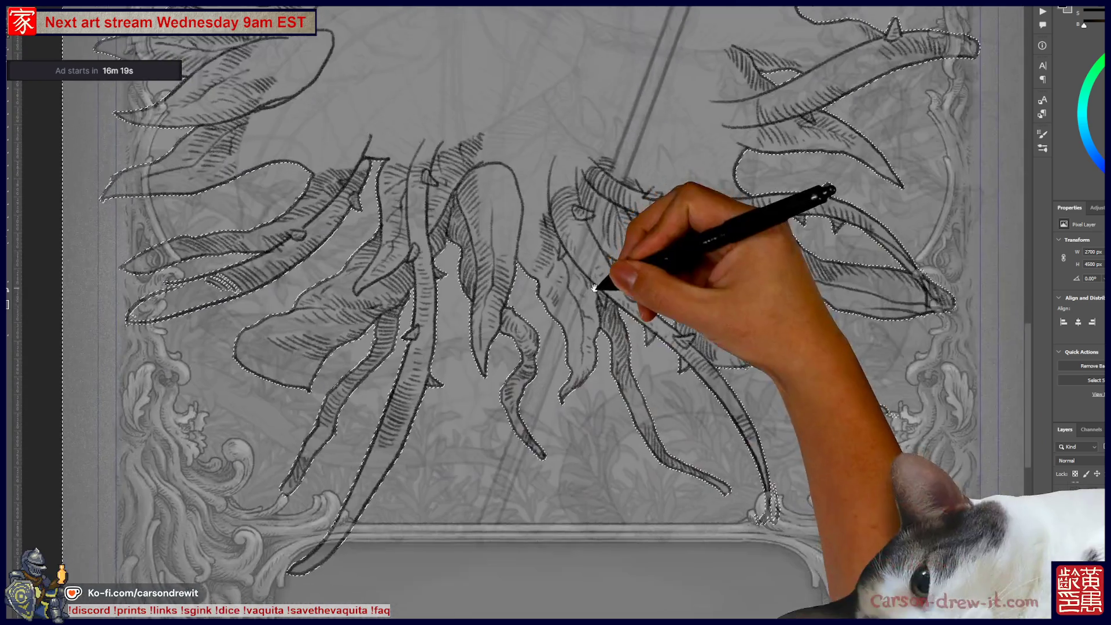
{"action": "left_click_drag", "start_coordinate": [594, 287], "coordinate": [615, 476]}
{"action": "mouse_move", "coordinate": [602, 260]}
{"action": "left_mouse_down"}
{"action": "mouse_move", "coordinate": [602, 359]}
{"action": "mouse_move", "coordinate": [492, 409]}
{"action": "left_mouse_up"}
{"action": "scroll", "coordinate": [491, 408], "scroll_direction": "down", "scroll_amount": 1}
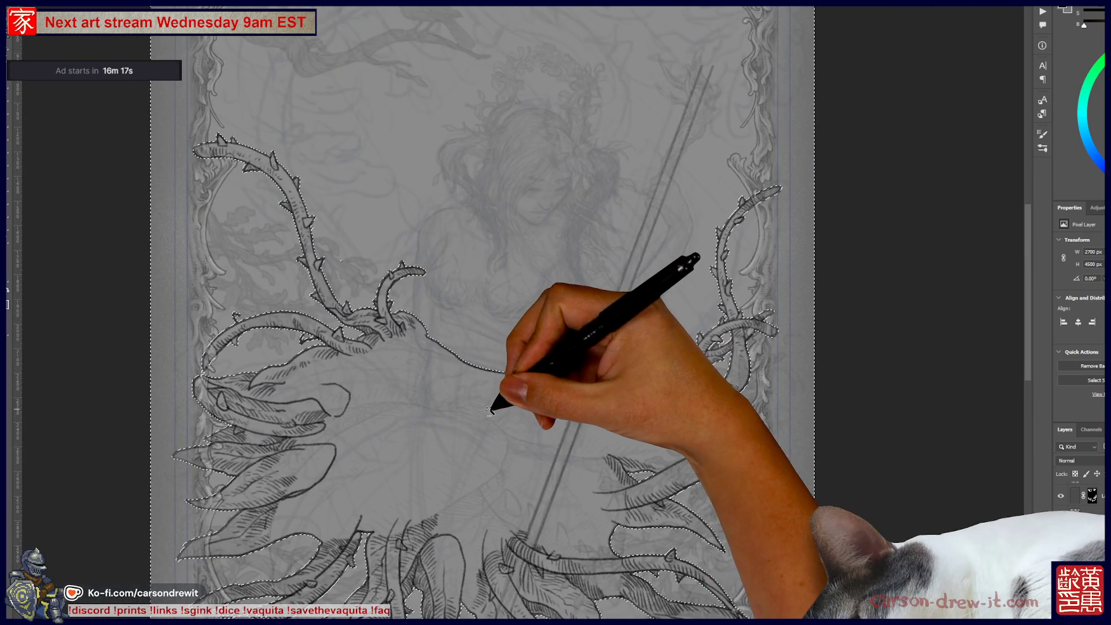
{"action": "scroll", "coordinate": [178, 323], "scroll_direction": "up", "scroll_amount": 2}
{"action": "scroll", "coordinate": [173, 319], "scroll_direction": "up", "scroll_amount": 3}
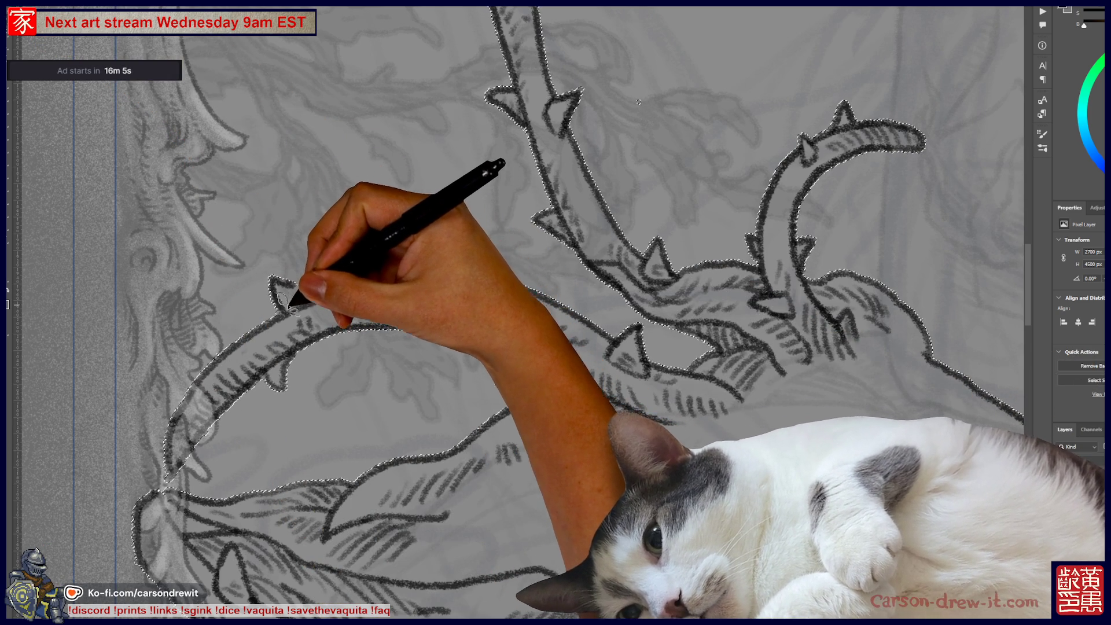
{"action": "scroll", "coordinate": [400, 370], "scroll_direction": "down", "scroll_amount": 5}
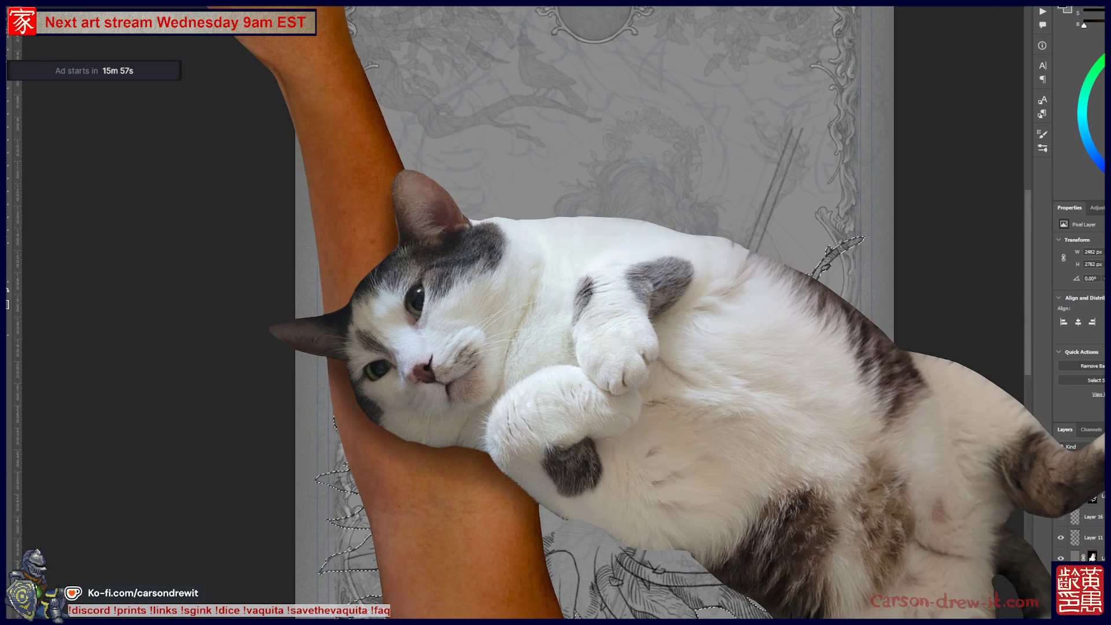
- Contract the vine-and-leaf selection by 2 pixels
{"action": "key", "text": "alt+t"}
{"action": "key", "text": "Left"}
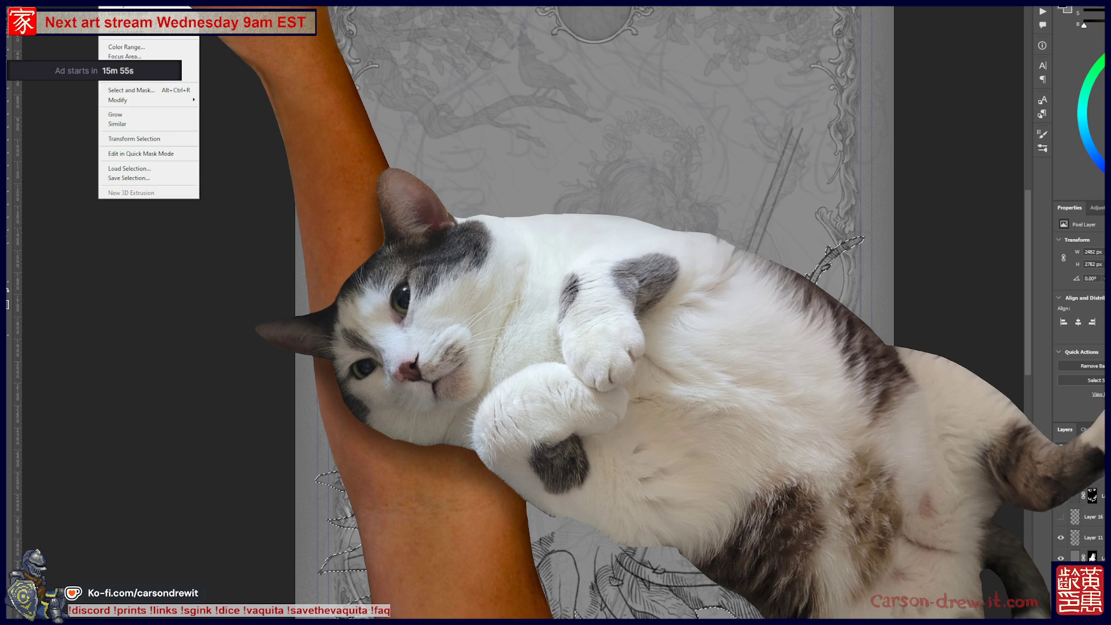
{"action": "mouse_move", "coordinate": [145, 99]}
{"action": "left_click", "coordinate": [207, 127]}
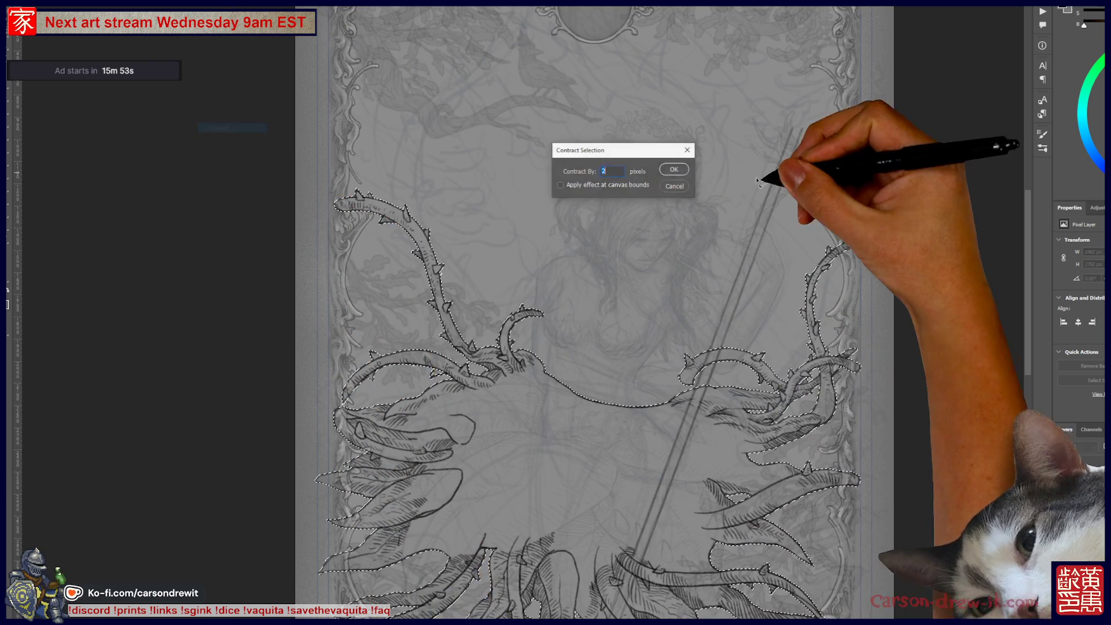
{"action": "left_click", "coordinate": [670, 167]}
- Turn the contracted vine selection into a layer mask
{"action": "scroll", "coordinate": [734, 425], "scroll_direction": "up", "scroll_amount": 5}
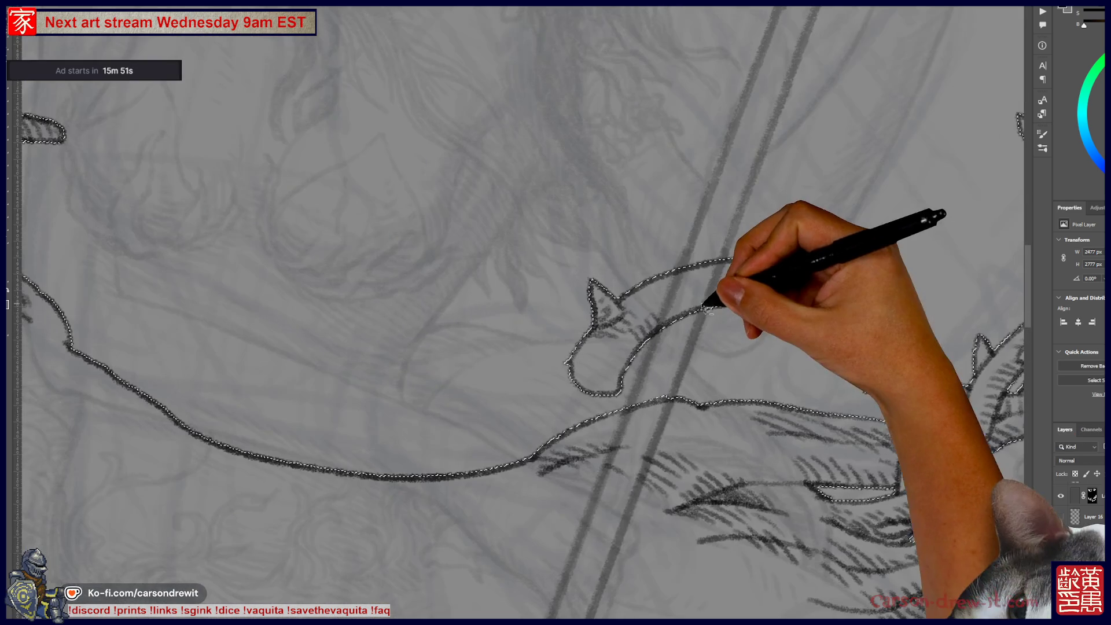
{"action": "mouse_move", "coordinate": [682, 312]}
{"action": "left_mouse_down"}
{"action": "mouse_move", "coordinate": [481, 347]}
{"action": "mouse_move", "coordinate": [424, 269]}
{"action": "left_mouse_up"}
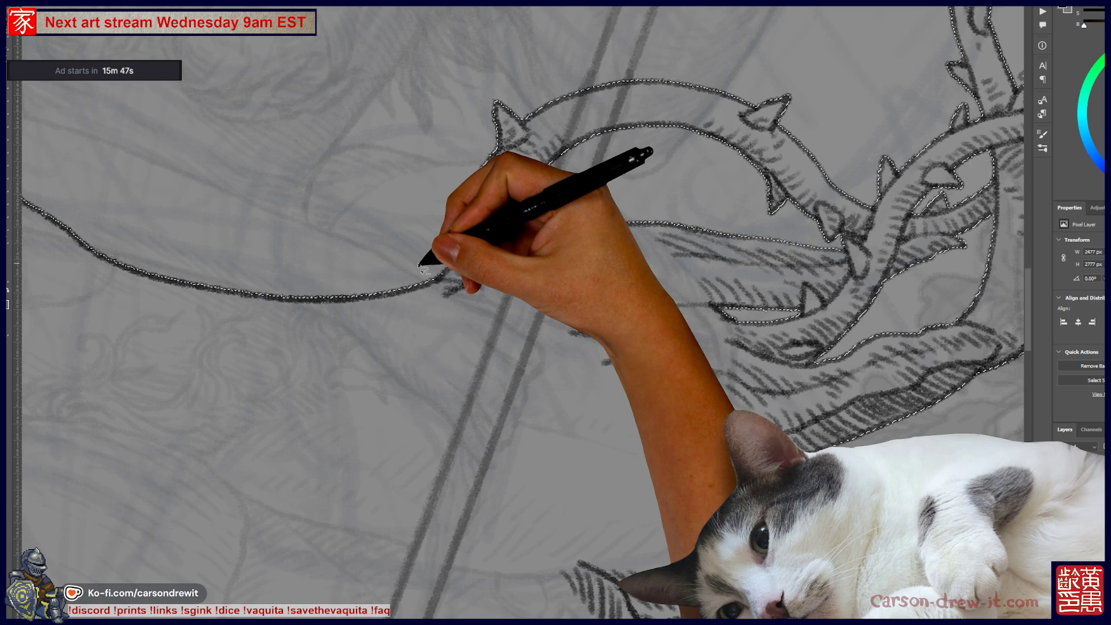
{"action": "scroll", "coordinate": [424, 269], "scroll_direction": "down", "scroll_amount": 5}
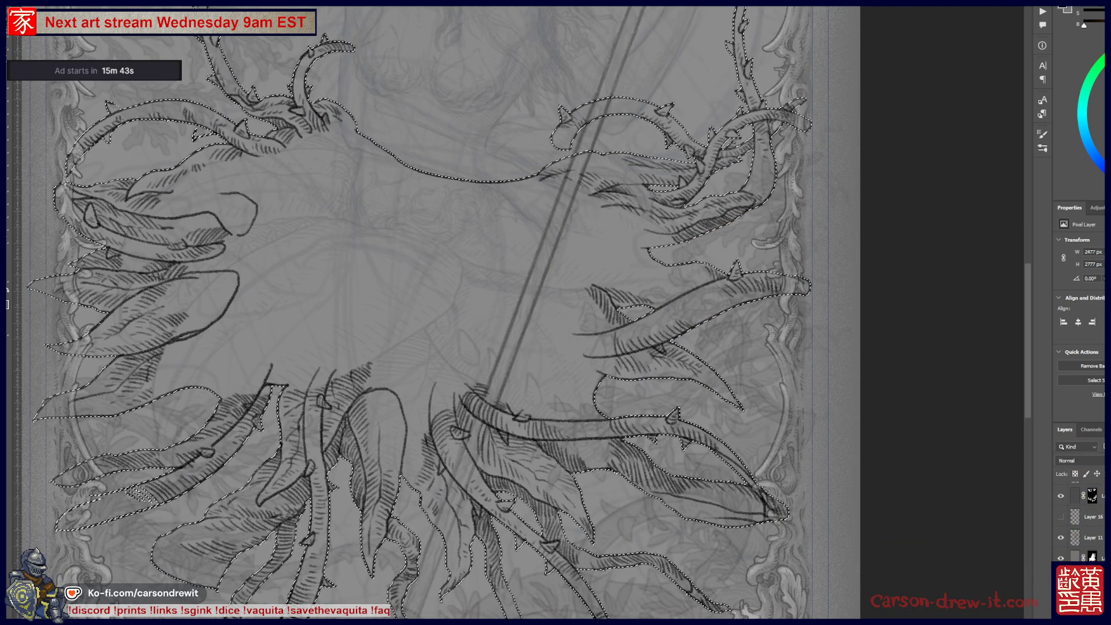
{"action": "left_click_drag", "start_coordinate": [507, 426], "coordinate": [588, 336]}
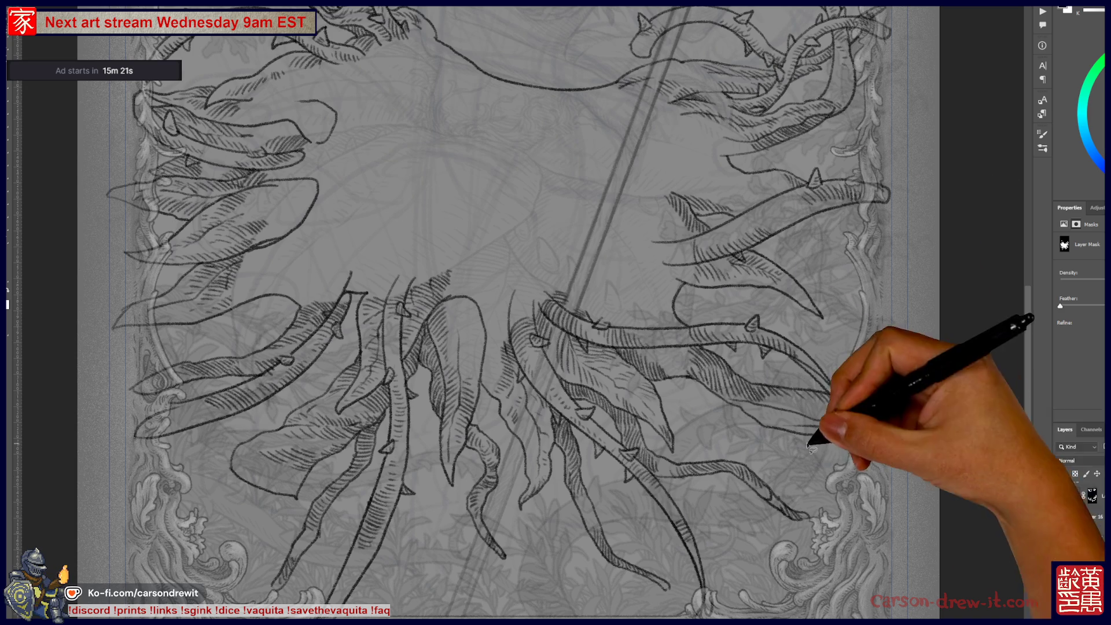
- Show the mask as a red overlay and paint to trim the left-side leaf edges
{"action": "left_click_drag", "start_coordinate": [632, 199], "coordinate": [601, 350]}
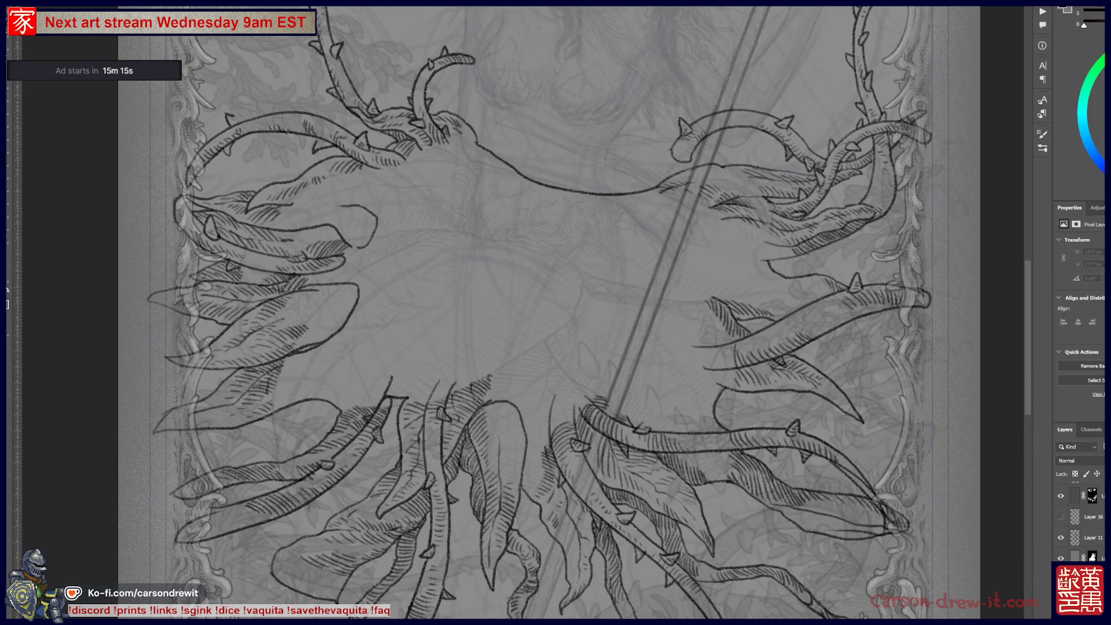
{"action": "key", "text": "q"}
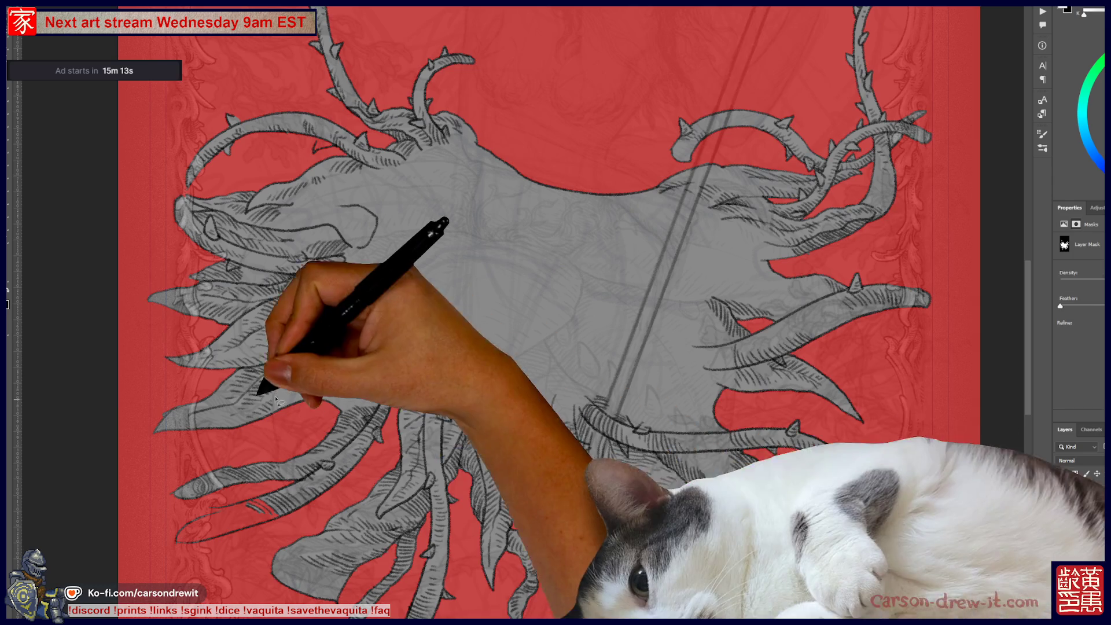
{"action": "left_click_drag", "start_coordinate": [360, 476], "coordinate": [527, 384]}
{"action": "scroll", "coordinate": [352, 425], "scroll_direction": "up", "scroll_amount": 3}
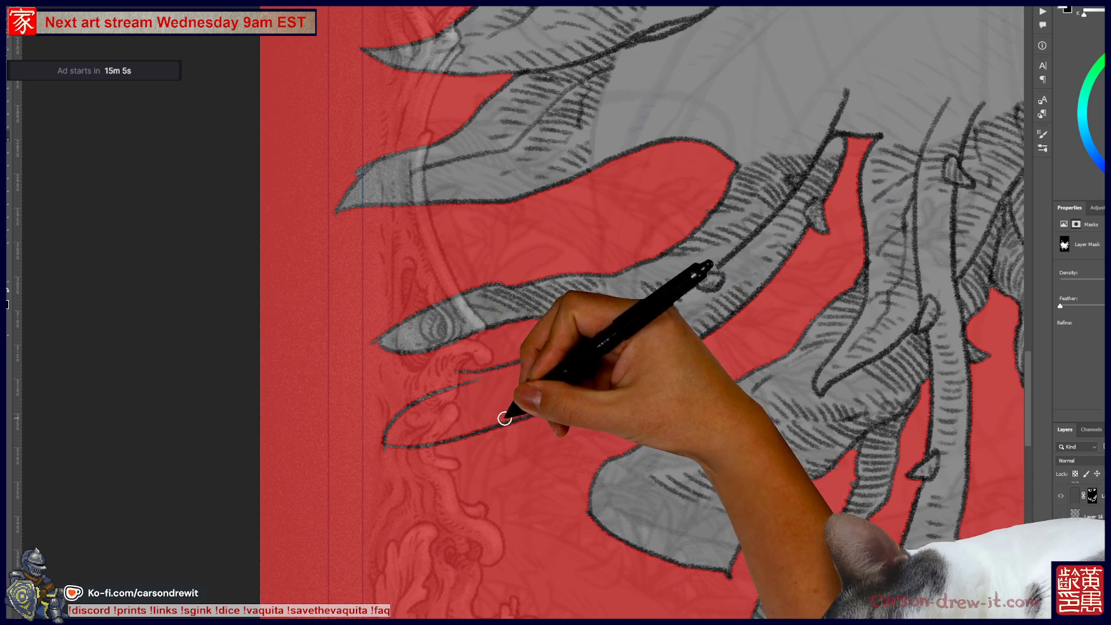
{"action": "mouse_move", "coordinate": [538, 363]}
{"action": "left_mouse_down"}
{"action": "mouse_move", "coordinate": [576, 368]}
{"action": "mouse_move", "coordinate": [460, 402]}
{"action": "mouse_move", "coordinate": [517, 371]}
{"action": "mouse_move", "coordinate": [431, 402]}
{"action": "mouse_move", "coordinate": [500, 410]}
{"action": "mouse_move", "coordinate": [485, 419]}
{"action": "mouse_move", "coordinate": [586, 386]}
{"action": "left_mouse_up"}
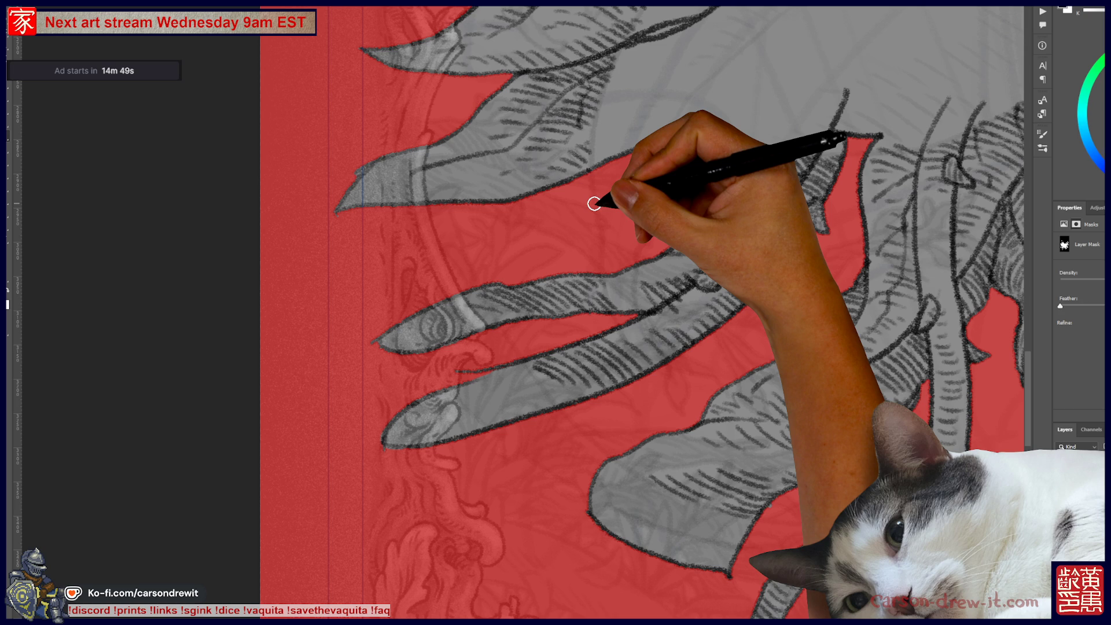
- Refine the mask across the upper-left leaves, petals and thorny stems
{"action": "left_click_drag", "start_coordinate": [551, 328], "coordinate": [342, 305]}
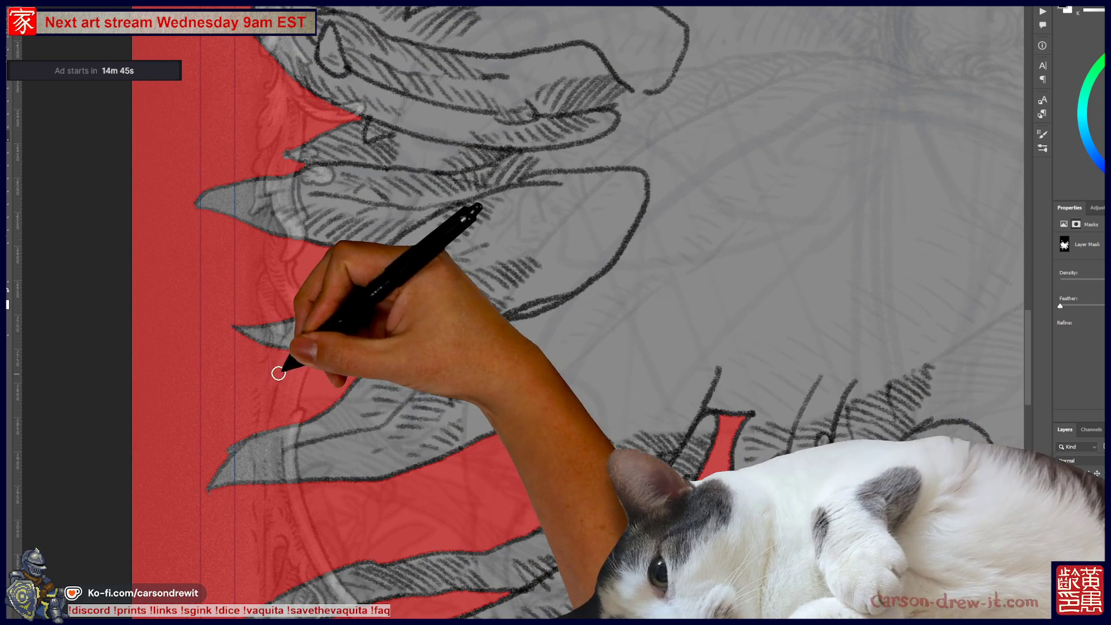
{"action": "left_click_drag", "start_coordinate": [452, 281], "coordinate": [377, 451]}
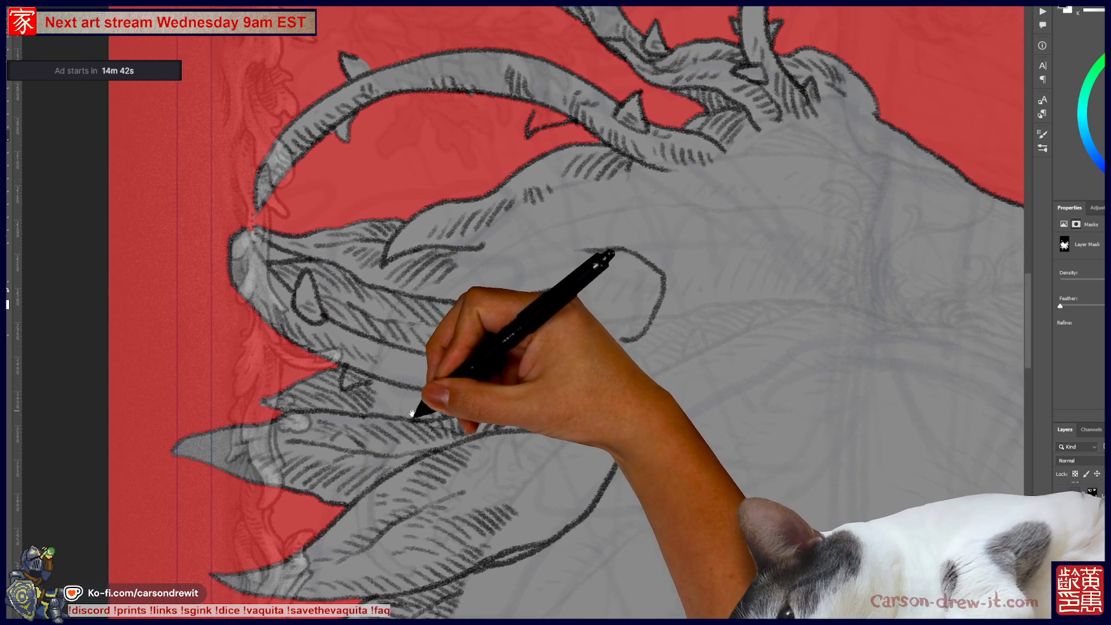
{"action": "left_click_drag", "start_coordinate": [372, 337], "coordinate": [400, 506]}
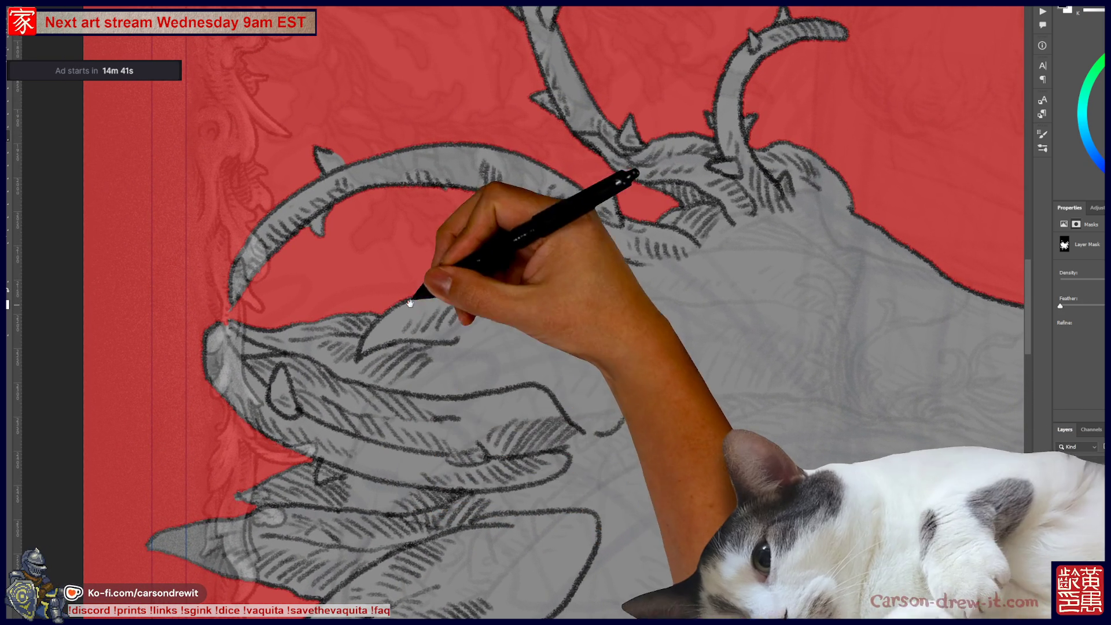
{"action": "left_click_drag", "start_coordinate": [427, 248], "coordinate": [211, 355]}
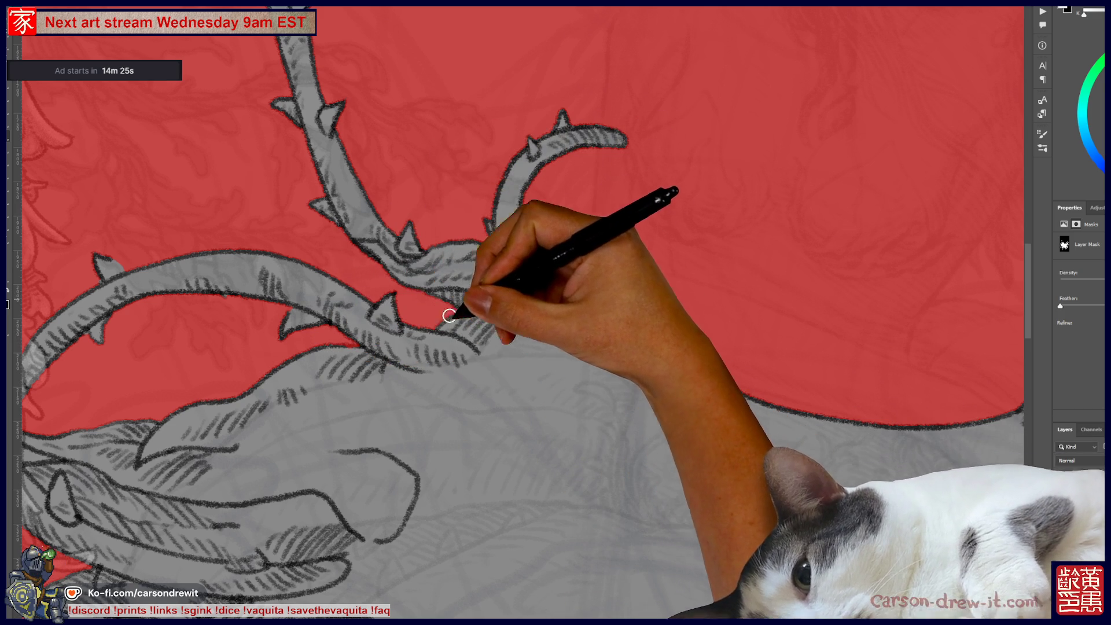
{"action": "mouse_move", "coordinate": [420, 178]}
{"action": "left_mouse_down"}
{"action": "mouse_move", "coordinate": [419, 406]}
{"action": "mouse_move", "coordinate": [369, 314]}
{"action": "mouse_move", "coordinate": [340, 312]}
{"action": "left_mouse_up"}
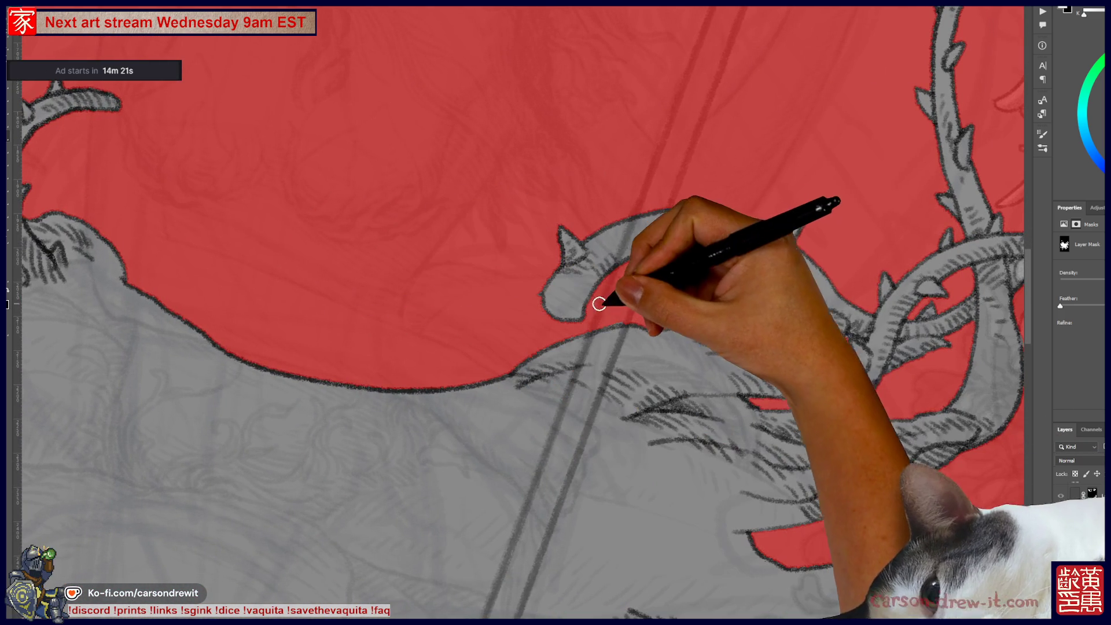
- Refine the mask along the right-side vines, lower leaf clusters and vine tips
{"action": "left_click_drag", "start_coordinate": [702, 308], "coordinate": [487, 300]}
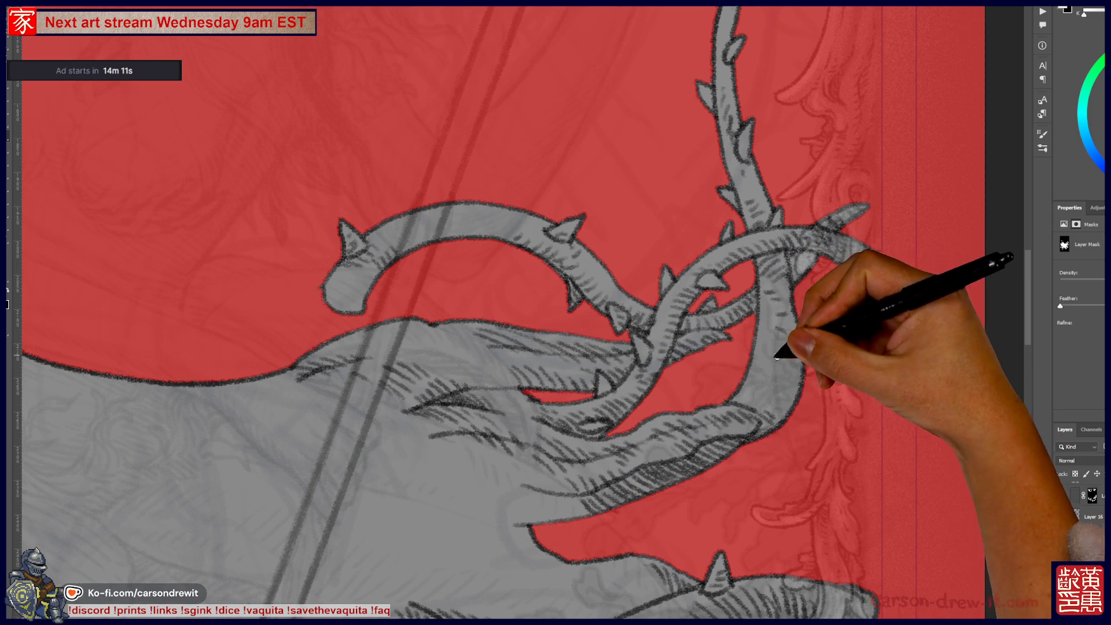
{"action": "left_click_drag", "start_coordinate": [799, 347], "coordinate": [729, 336]}
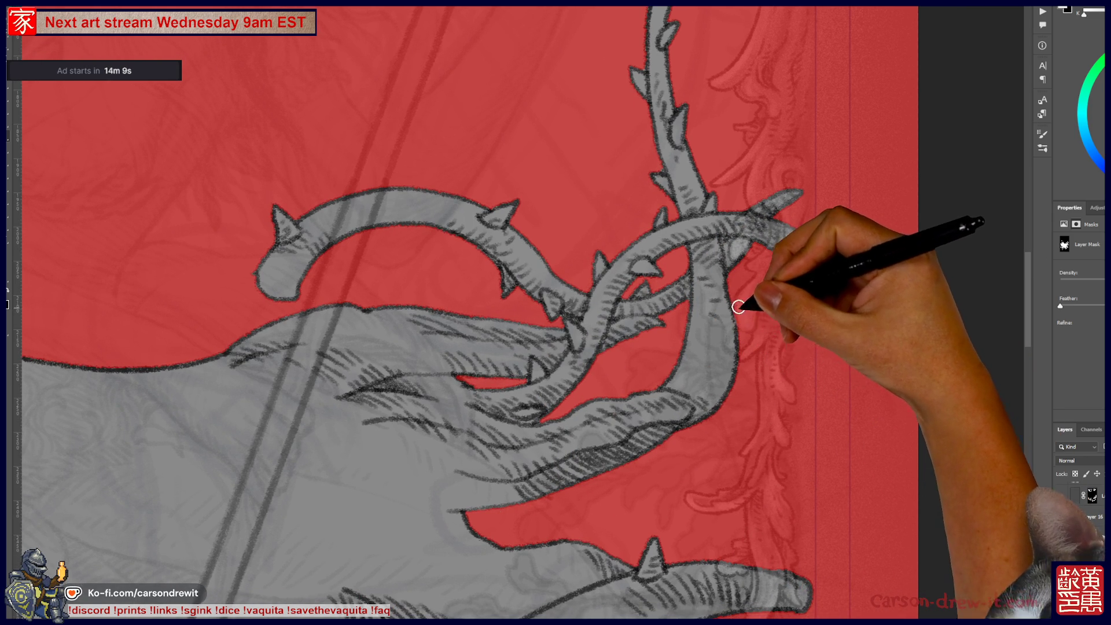
{"action": "scroll", "coordinate": [752, 324], "scroll_direction": "down", "scroll_amount": 3}
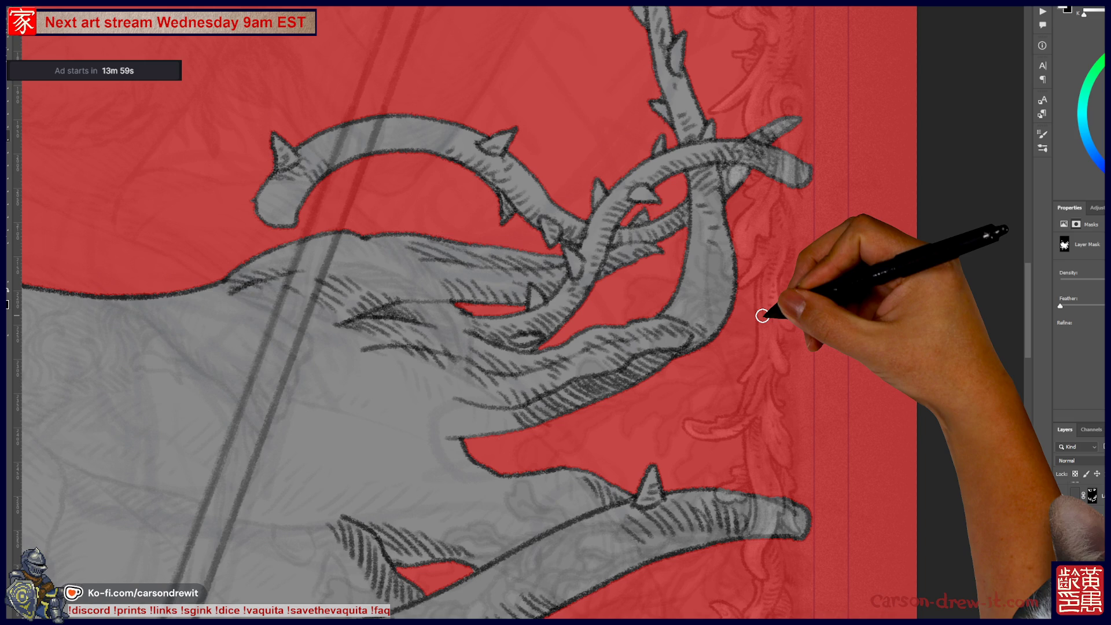
{"action": "left_click_drag", "start_coordinate": [466, 508], "coordinate": [525, 265]}
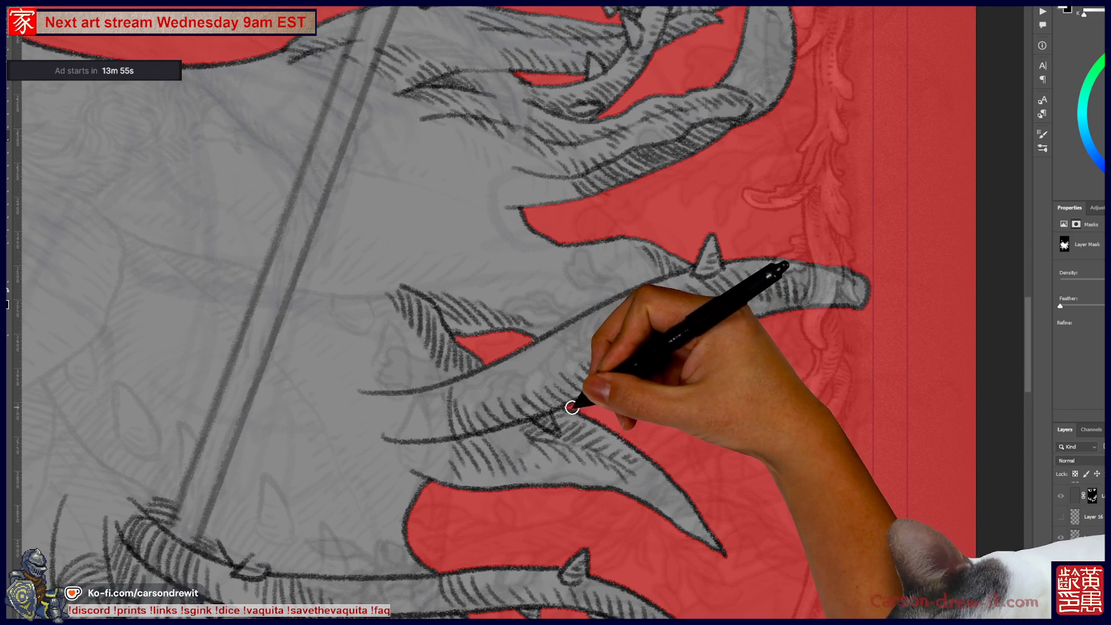
{"action": "left_click_drag", "start_coordinate": [644, 376], "coordinate": [727, 251]}
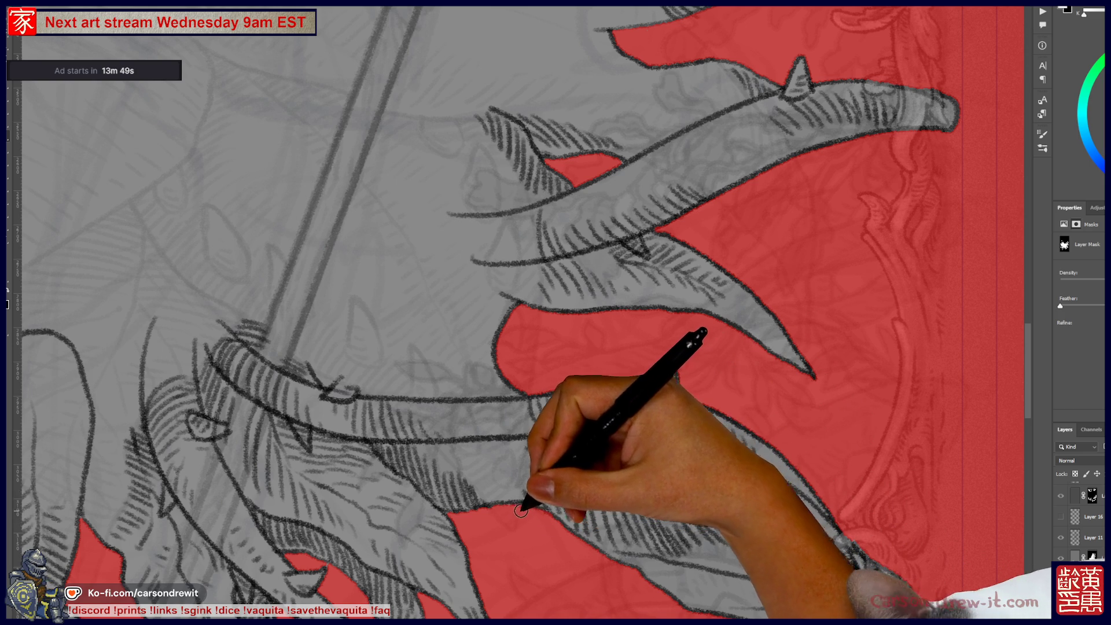
{"action": "mouse_move", "coordinate": [478, 522]}
{"action": "left_mouse_down"}
{"action": "mouse_move", "coordinate": [569, 428]}
{"action": "mouse_move", "coordinate": [667, 417]}
{"action": "left_mouse_up"}
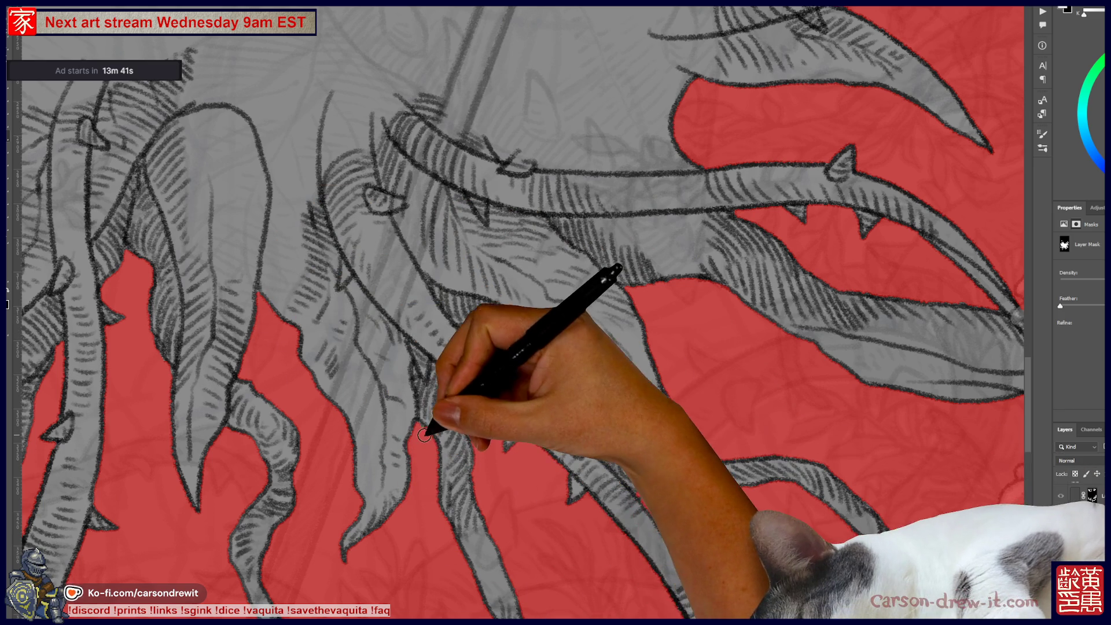
{"action": "left_click_drag", "start_coordinate": [430, 494], "coordinate": [438, 306]}
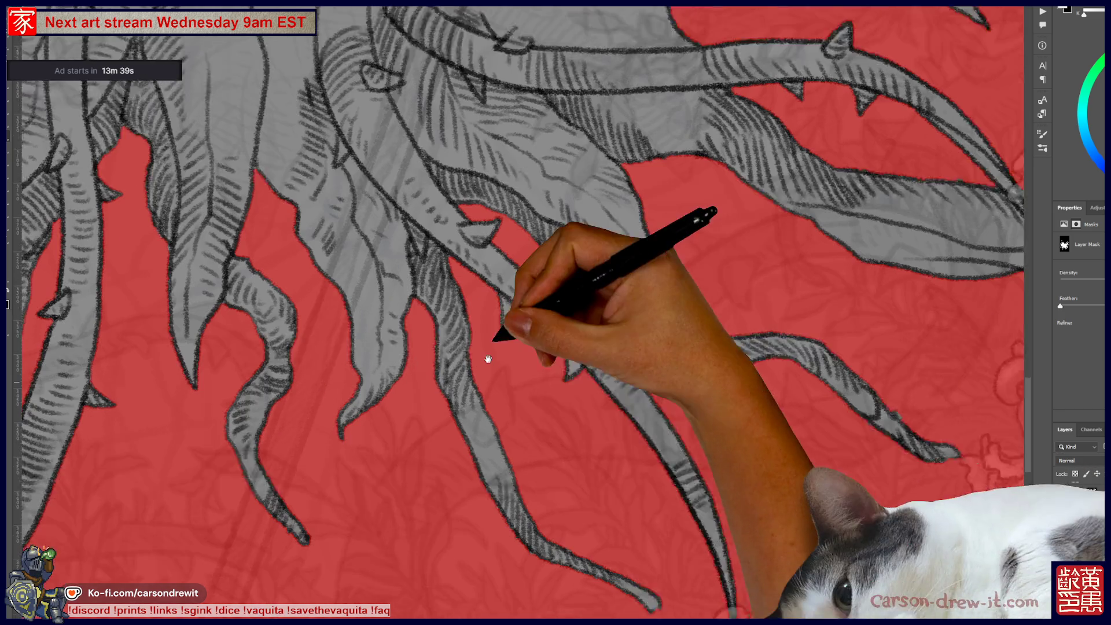
{"action": "scroll", "coordinate": [590, 389], "scroll_direction": "down", "scroll_amount": 2}
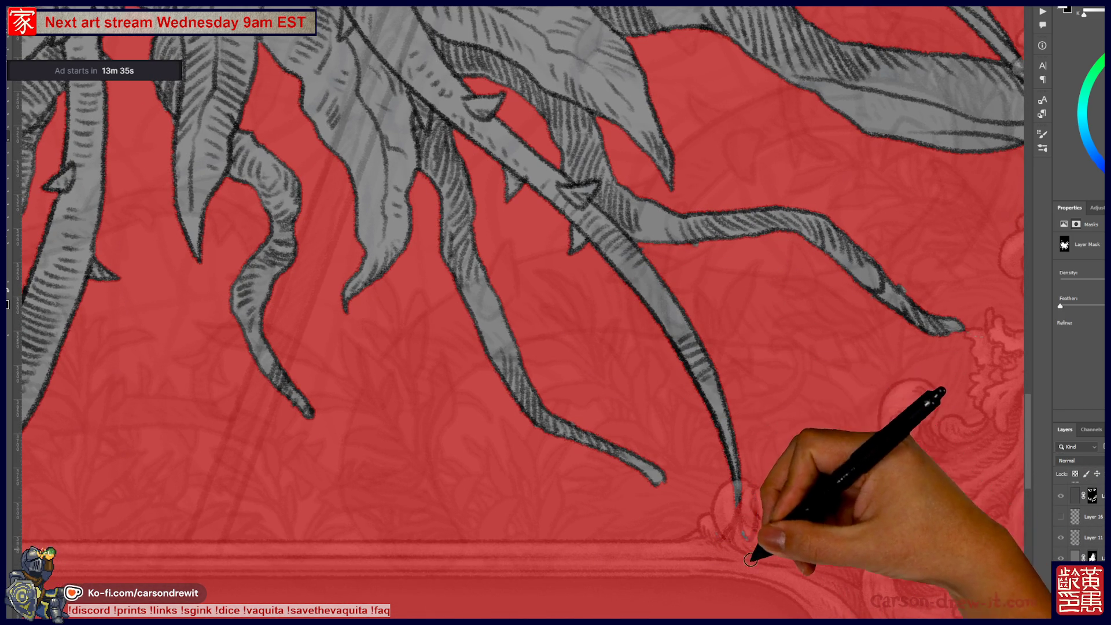
{"action": "left_click_drag", "start_coordinate": [665, 526], "coordinate": [602, 545]}
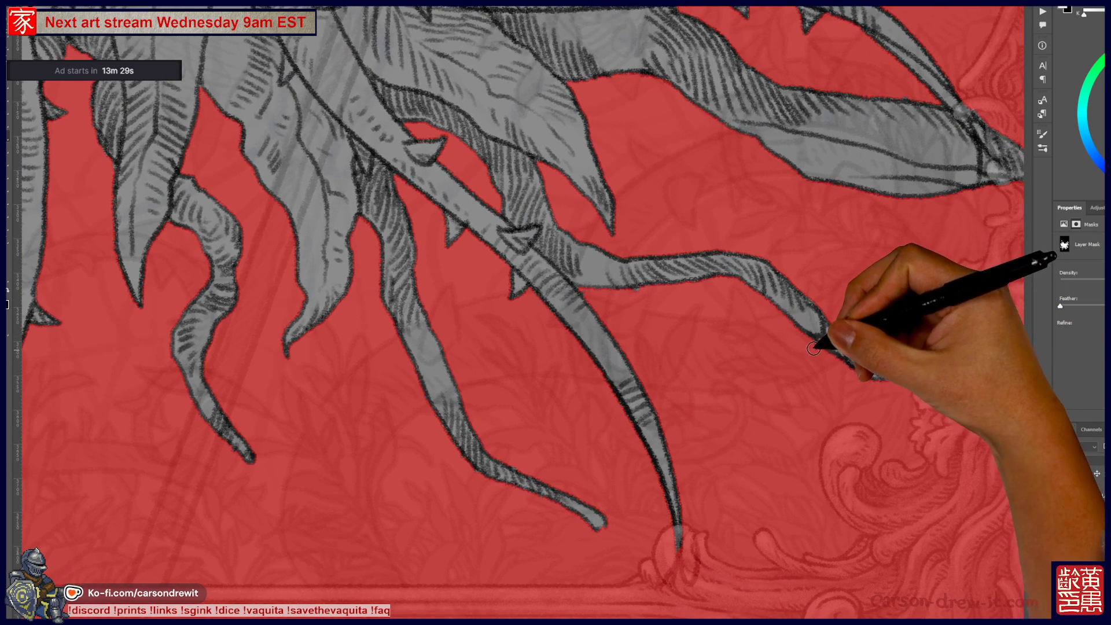
{"action": "left_click_drag", "start_coordinate": [710, 390], "coordinate": [788, 474]}
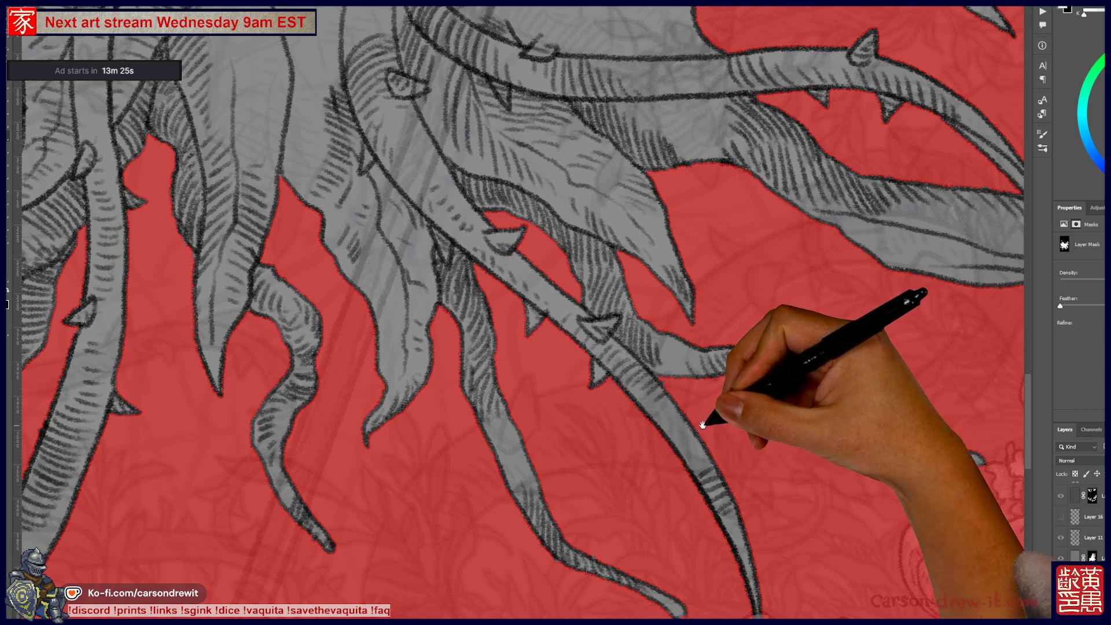
{"action": "left_click_drag", "start_coordinate": [714, 422], "coordinate": [793, 434]}
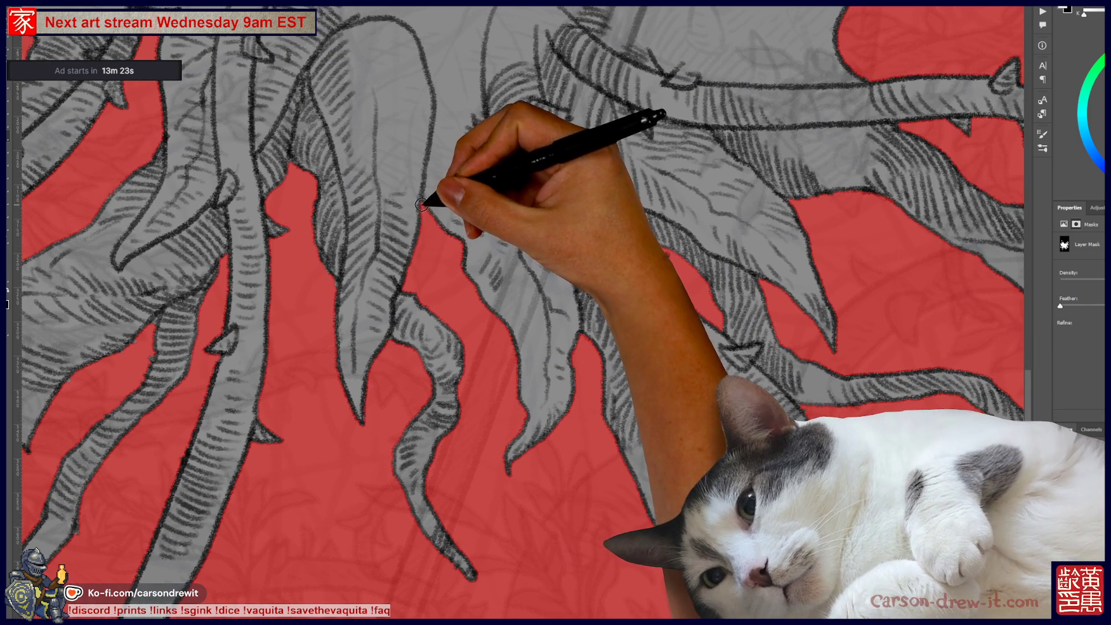
- Refine the mask over the left-side leaves and upper thorny branches
{"action": "left_click_drag", "start_coordinate": [393, 291], "coordinate": [575, 383]}
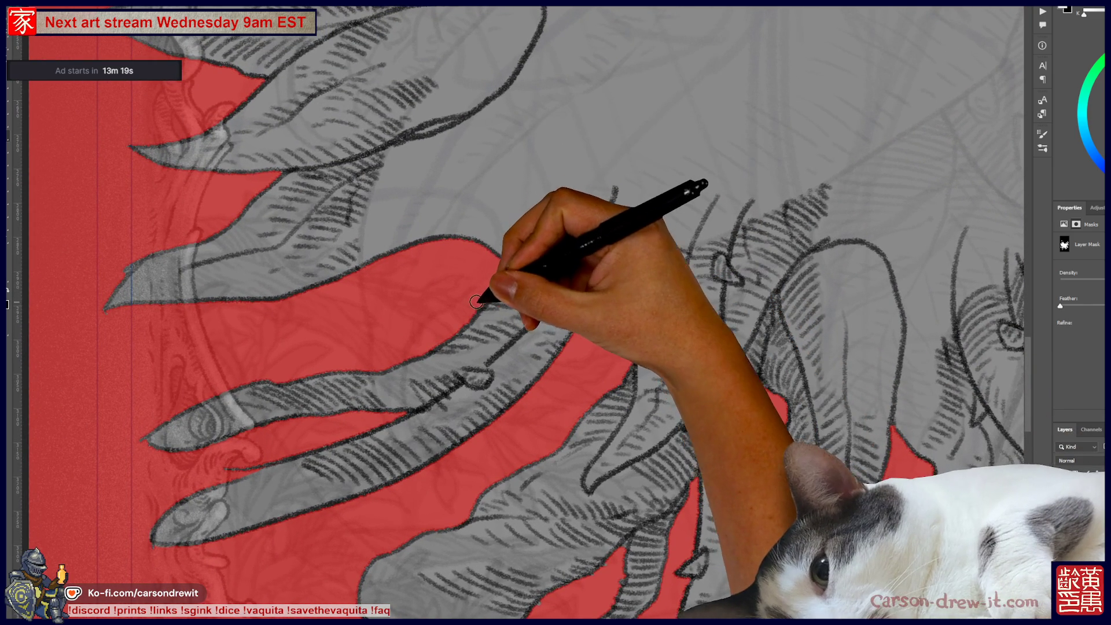
{"action": "left_click_drag", "start_coordinate": [467, 279], "coordinate": [481, 350]}
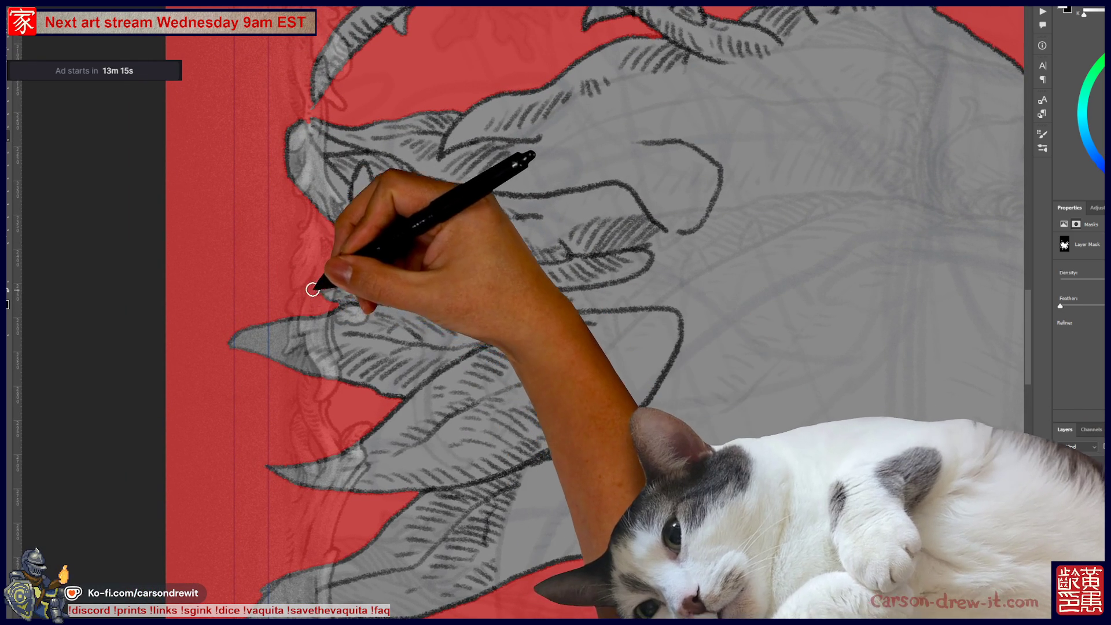
{"action": "left_click_drag", "start_coordinate": [333, 266], "coordinate": [359, 397]}
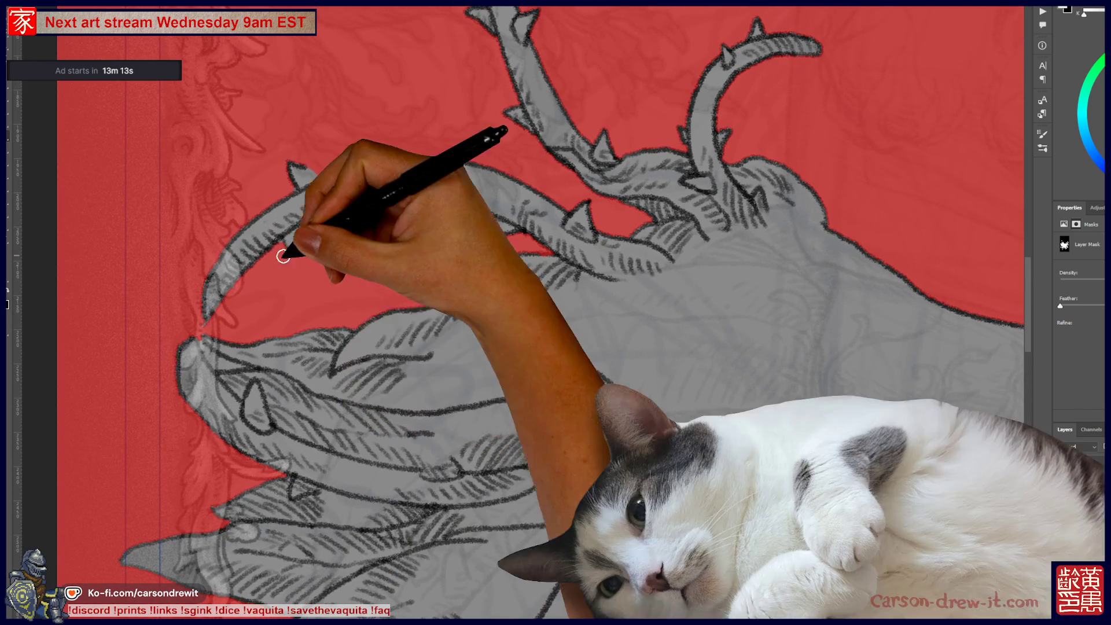
{"action": "left_click_drag", "start_coordinate": [293, 261], "coordinate": [149, 356]}
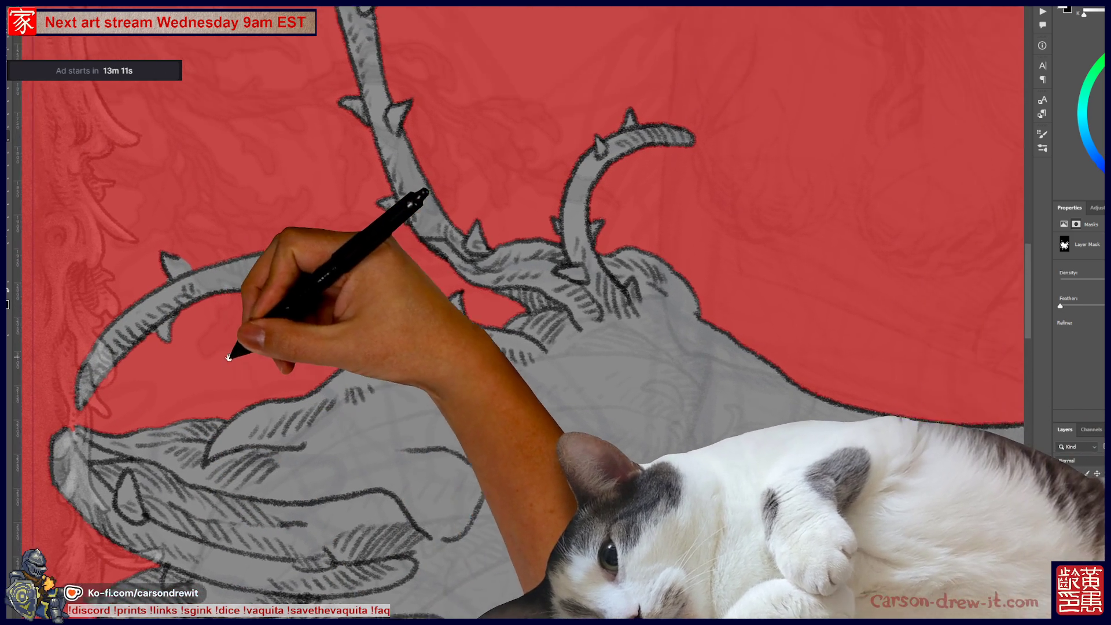
{"action": "mouse_move", "coordinate": [145, 288]}
{"action": "left_mouse_down"}
{"action": "mouse_move", "coordinate": [293, 483]}
{"action": "mouse_move", "coordinate": [201, 242]}
{"action": "mouse_move", "coordinate": [565, 379]}
{"action": "mouse_move", "coordinate": [362, 117]}
{"action": "left_mouse_up"}
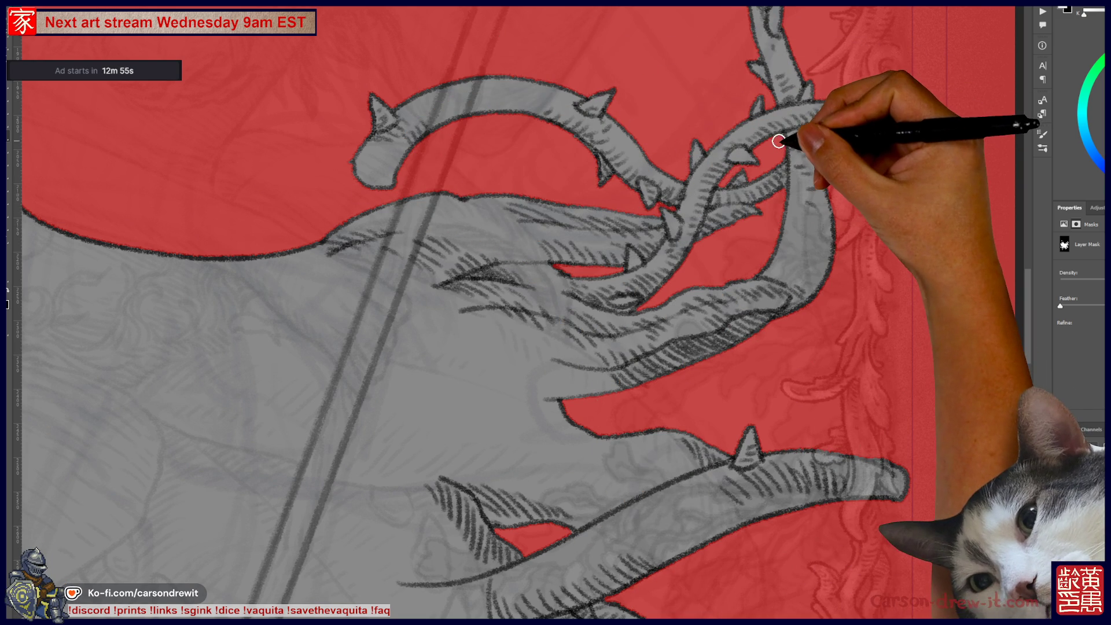
- Refine the mask around the lower vines and roots, then hide the red overlay
{"action": "mouse_move", "coordinate": [675, 409]}
{"action": "left_mouse_down"}
{"action": "mouse_move", "coordinate": [660, 277]}
{"action": "mouse_move", "coordinate": [539, 212]}
{"action": "left_mouse_up"}
{"action": "left_click_drag", "start_coordinate": [515, 427], "coordinate": [565, 324]}
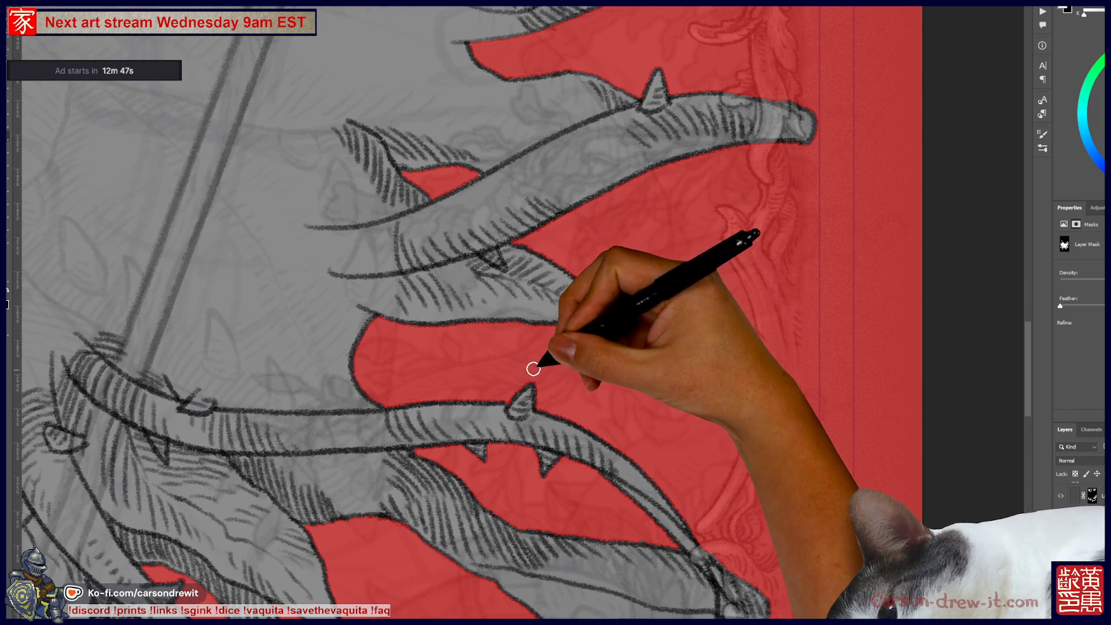
{"action": "left_click_drag", "start_coordinate": [564, 400], "coordinate": [508, 285]}
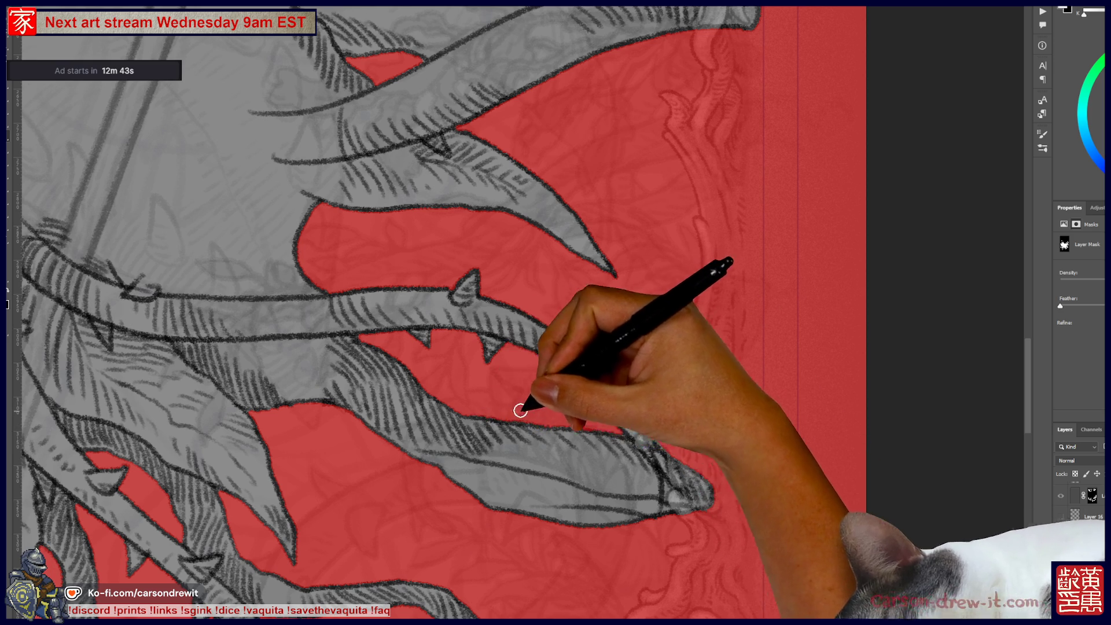
{"action": "left_click_drag", "start_coordinate": [508, 409], "coordinate": [628, 191]}
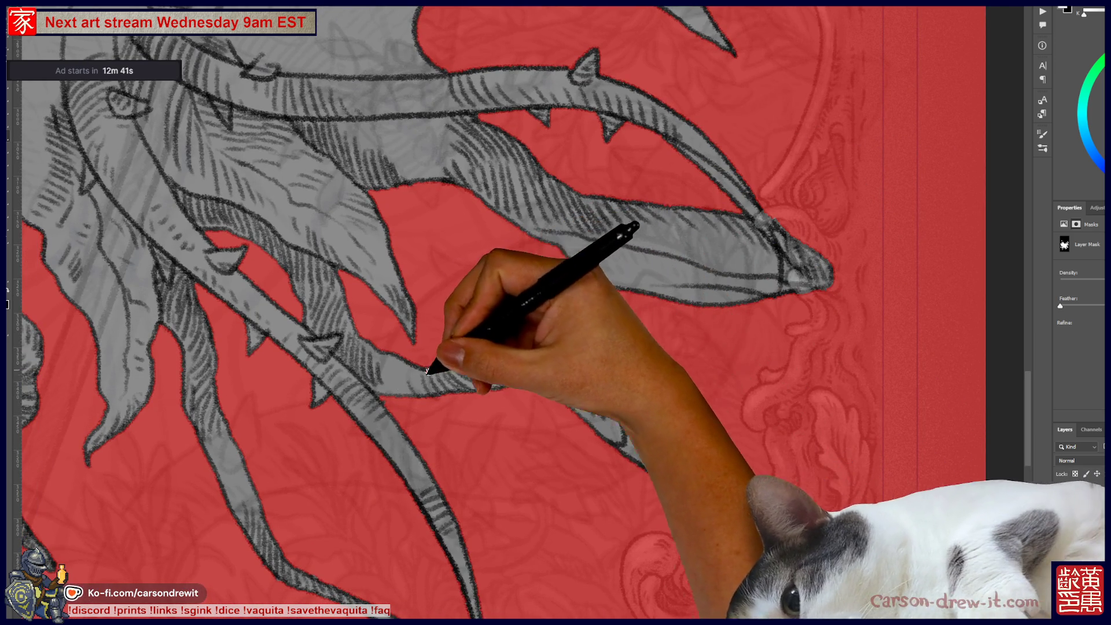
{"action": "left_click_drag", "start_coordinate": [441, 363], "coordinate": [693, 341]}
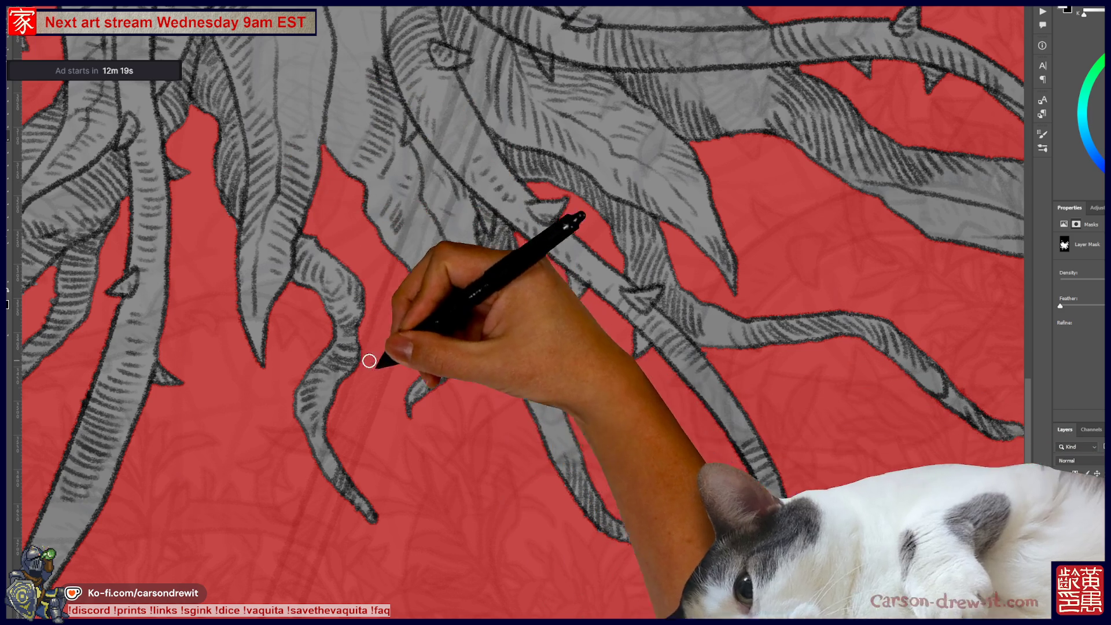
{"action": "scroll", "coordinate": [607, 495], "scroll_direction": "up", "scroll_amount": 3}
{"action": "mouse_move", "coordinate": [586, 377]}
{"action": "left_mouse_down"}
{"action": "mouse_move", "coordinate": [671, 466]}
{"action": "mouse_move", "coordinate": [672, 483]}
{"action": "left_mouse_up"}
{"action": "scroll", "coordinate": [672, 483], "scroll_direction": "down", "scroll_amount": 5}
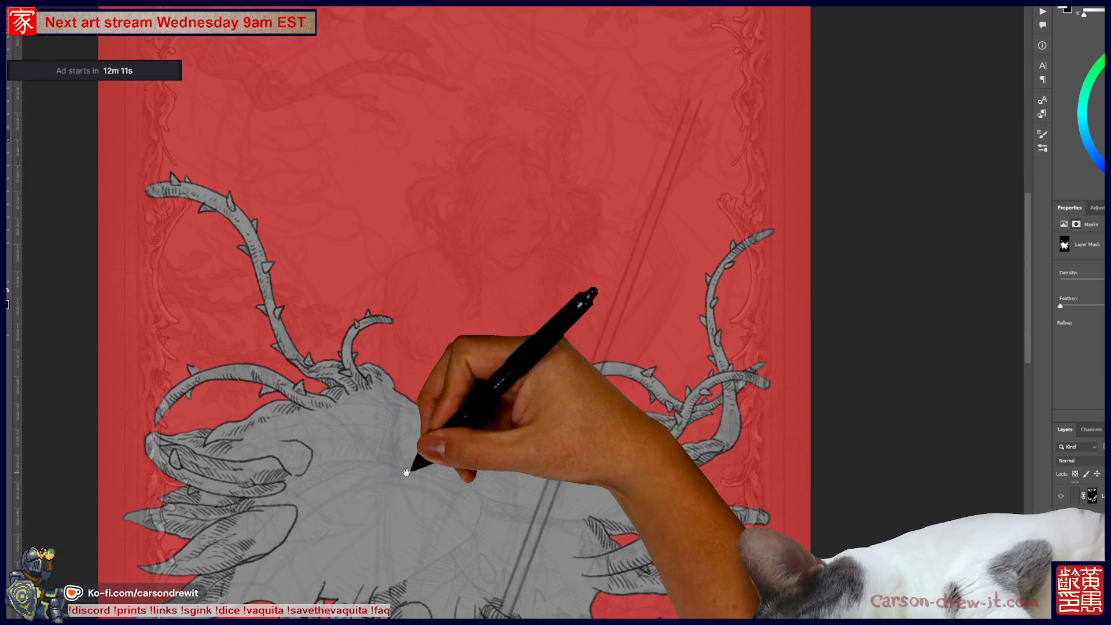
{"action": "left_click_drag", "start_coordinate": [409, 464], "coordinate": [560, 207]}
{"action": "key", "text": "backslash"}
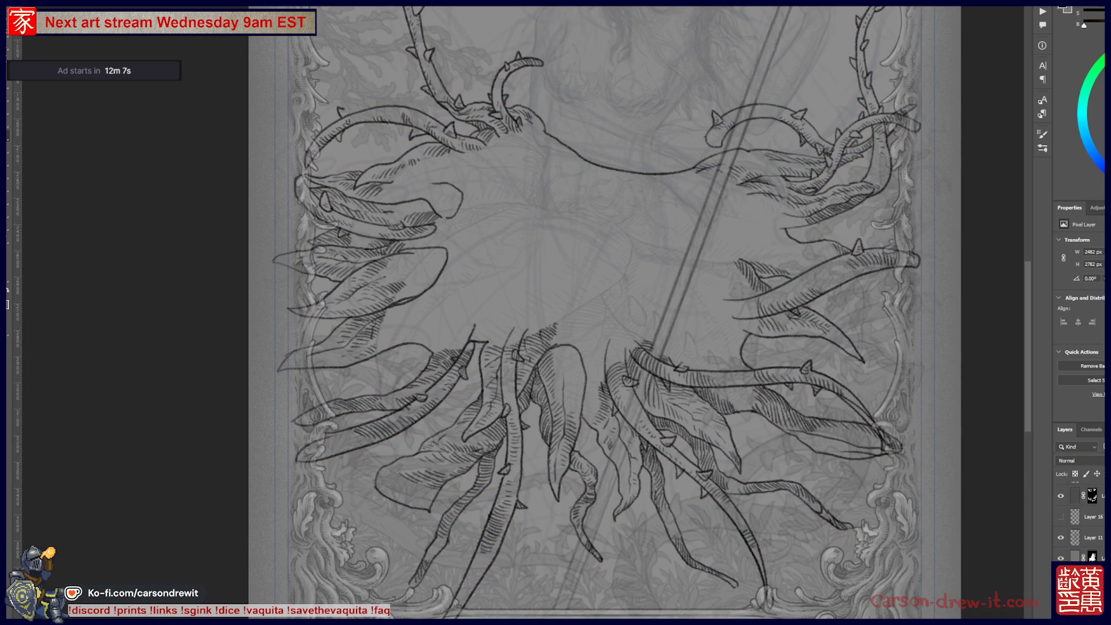
- Fit the full inked illustration back on screen and recentre it
{"action": "scroll", "coordinate": [1078, 520], "scroll_direction": "up", "scroll_amount": 5}
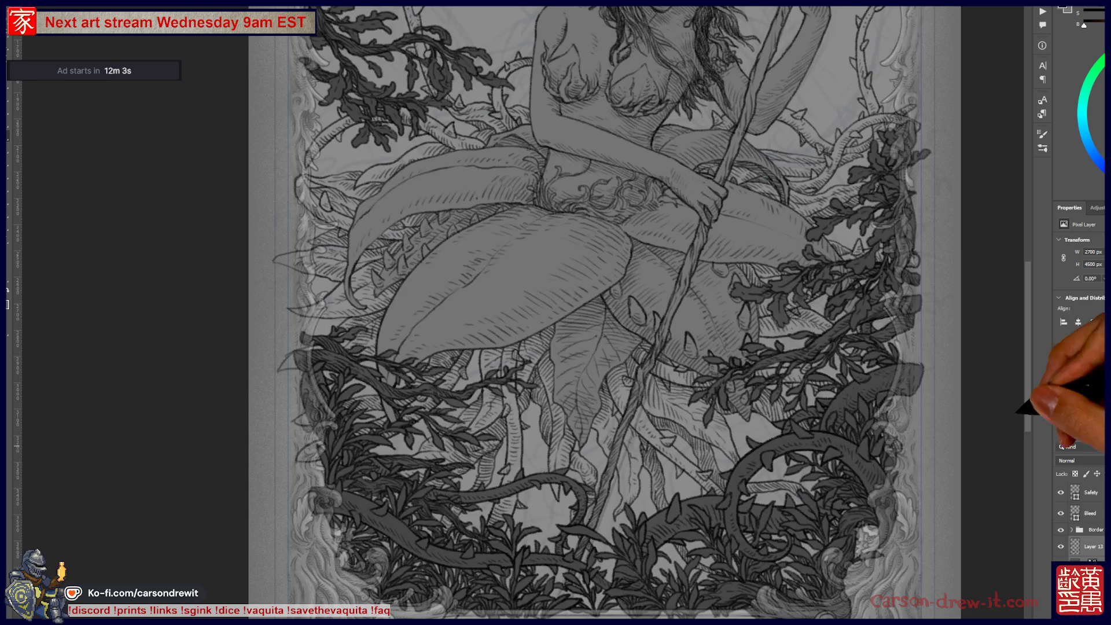
{"action": "key", "text": "ctrl+0"}
{"action": "left_click_drag", "start_coordinate": [595, 351], "coordinate": [533, 383]}
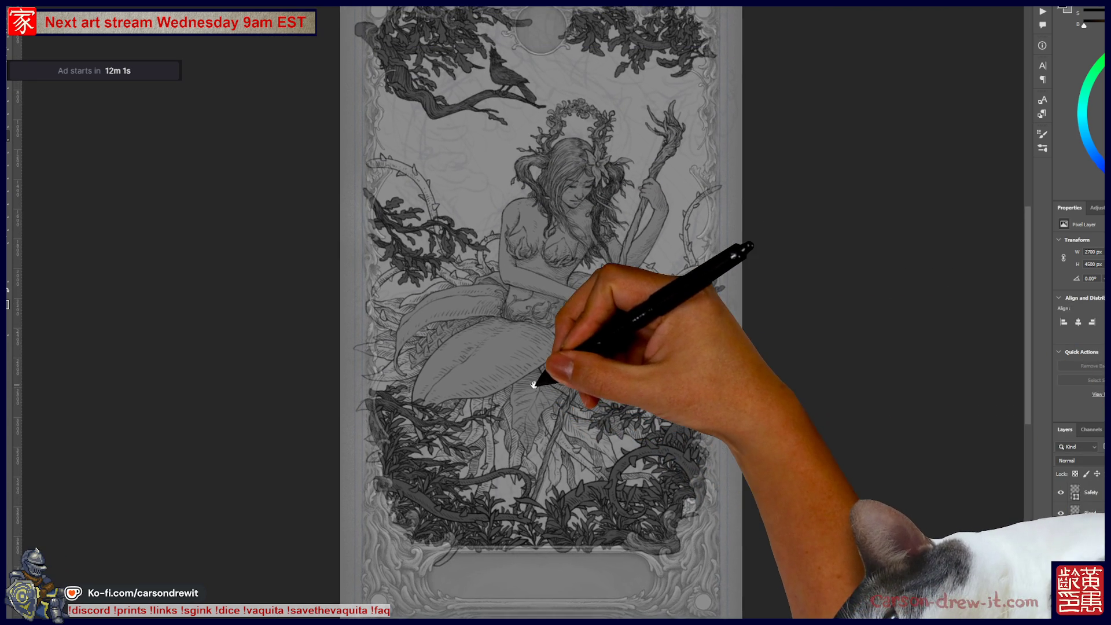
{"action": "scroll", "coordinate": [1079, 515], "scroll_direction": "down", "scroll_amount": 1}
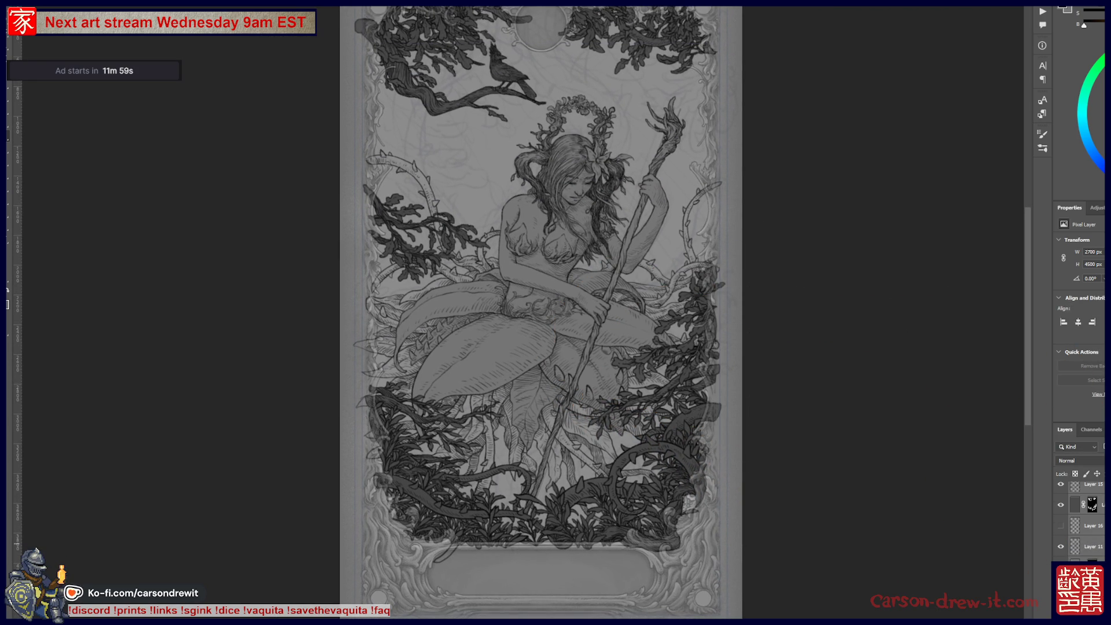
- Select the masked vine layer and zoom in over the lower figure
{"action": "left_click", "coordinate": [1076, 504]}
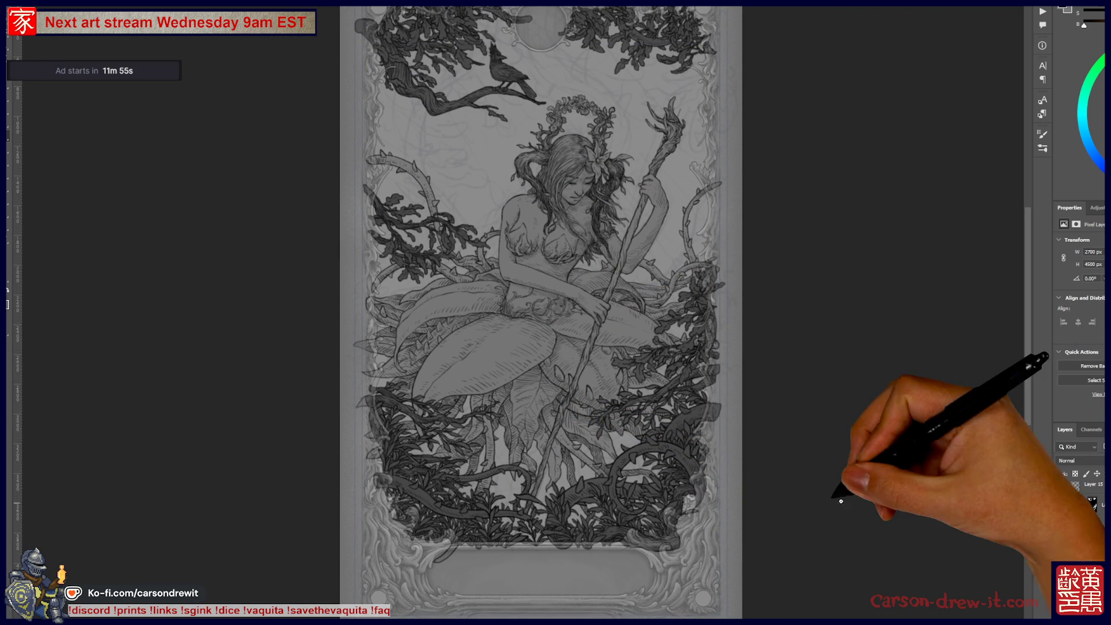
{"action": "scroll", "coordinate": [557, 379], "scroll_direction": "up", "scroll_amount": 3}
{"action": "left_click_drag", "start_coordinate": [557, 379], "coordinate": [597, 435]}
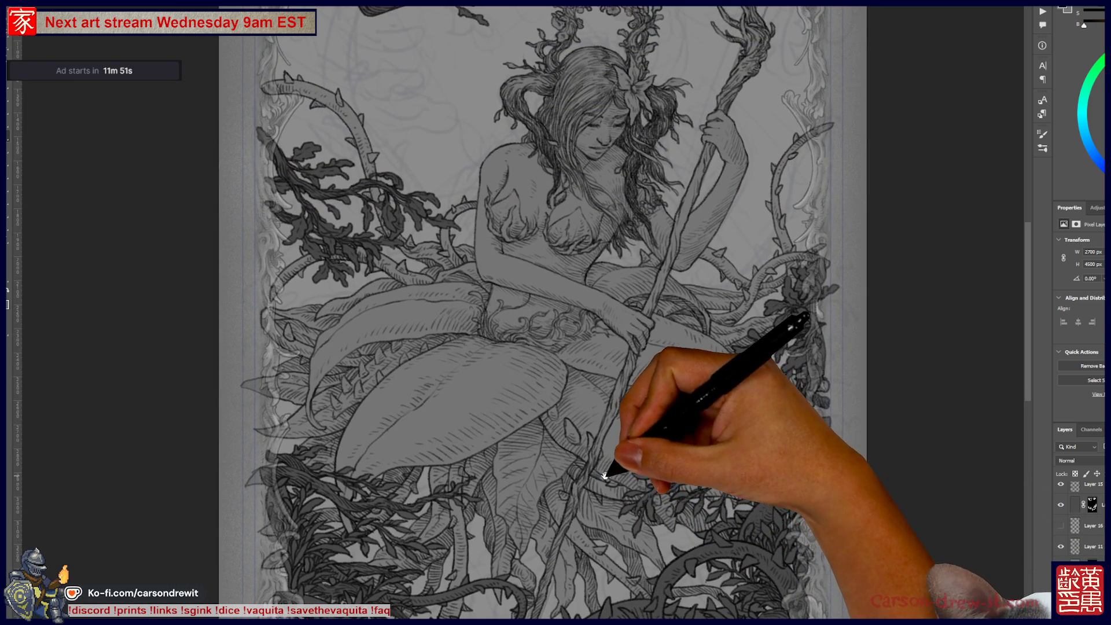
{"action": "scroll", "coordinate": [625, 390], "scroll_direction": "down", "scroll_amount": 3}
{"action": "scroll", "coordinate": [625, 391], "scroll_direction": "up", "scroll_amount": 3}
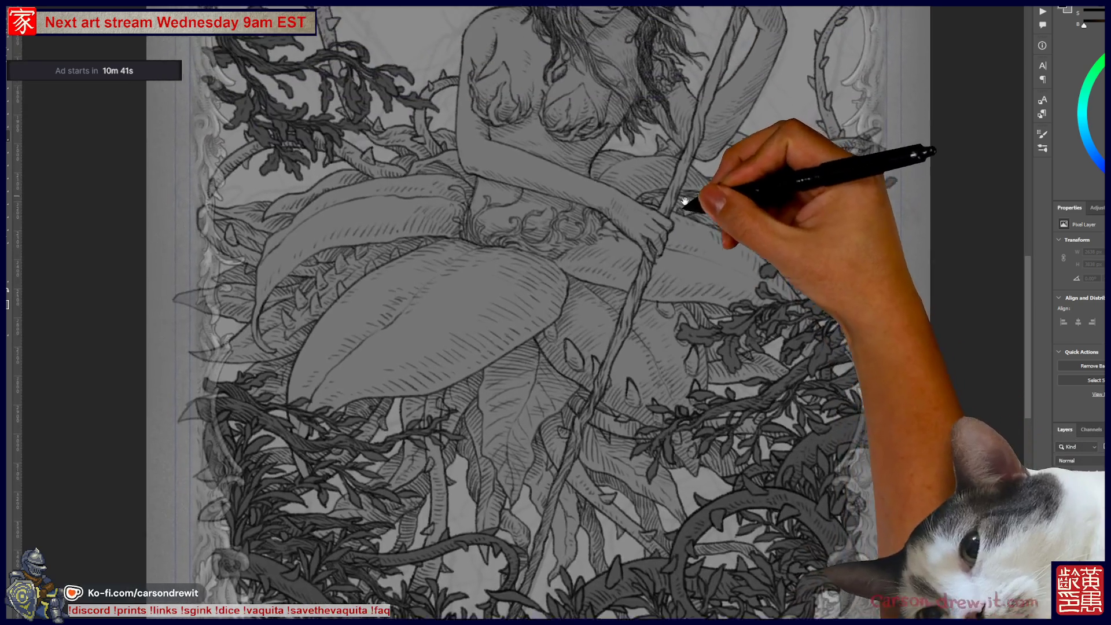
{"action": "mouse_move", "coordinate": [575, 317]}
{"action": "left_mouse_down"}
{"action": "mouse_move", "coordinate": [647, 371]}
{"action": "mouse_move", "coordinate": [642, 457]}
{"action": "left_mouse_up"}
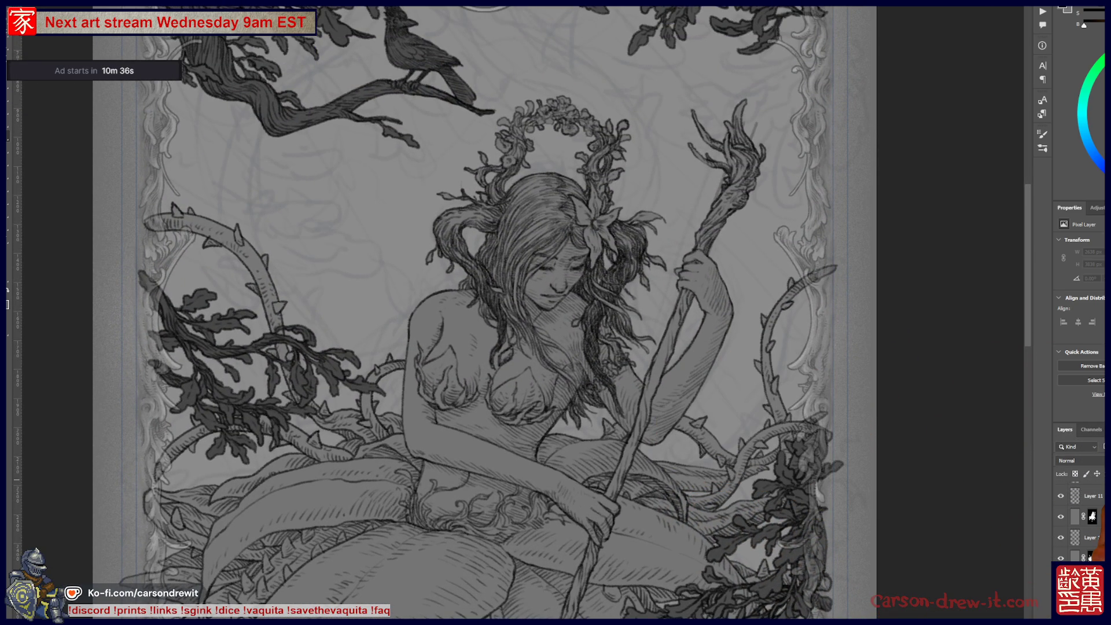
- Draw a thin vine line hanging from the upper-right foliage down past the staff top
{"action": "mouse_move", "coordinate": [372, 261]}
{"action": "left_mouse_down"}
{"action": "mouse_move", "coordinate": [501, 222]}
{"action": "mouse_move", "coordinate": [449, 245]}
{"action": "left_mouse_up"}
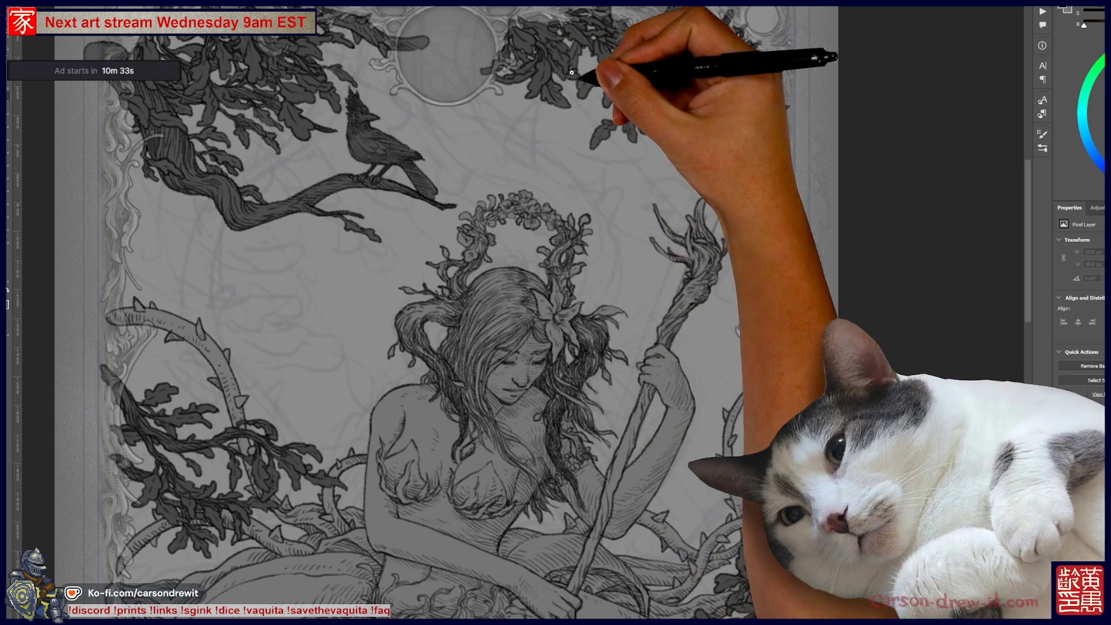
{"action": "left_click_drag", "start_coordinate": [612, 123], "coordinate": [609, 142]}
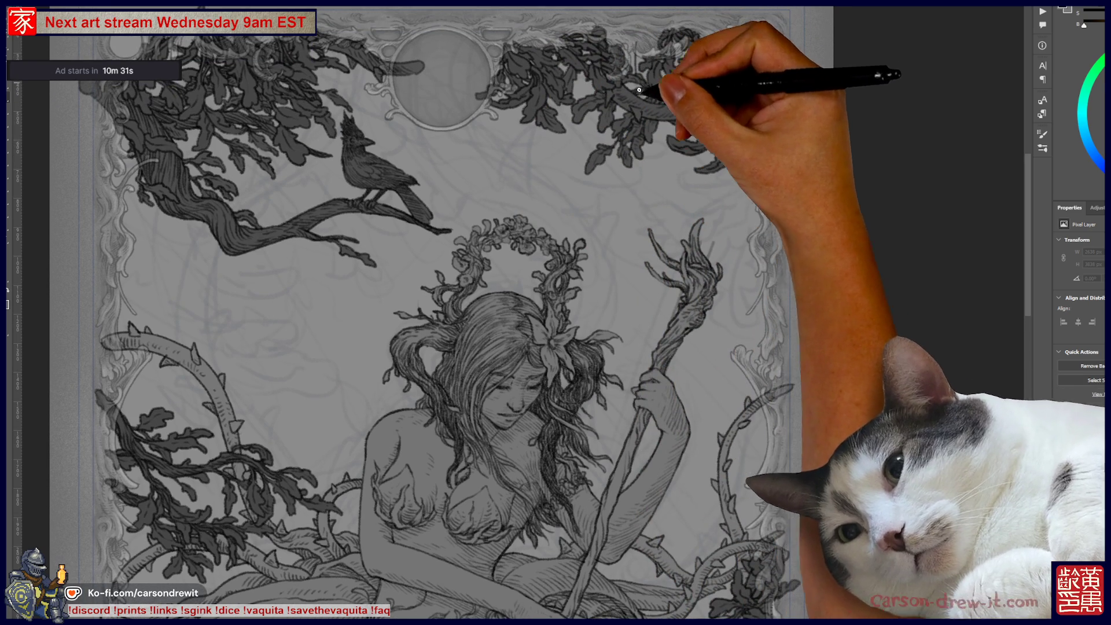
{"action": "left_click_drag", "start_coordinate": [650, 190], "coordinate": [640, 260]}
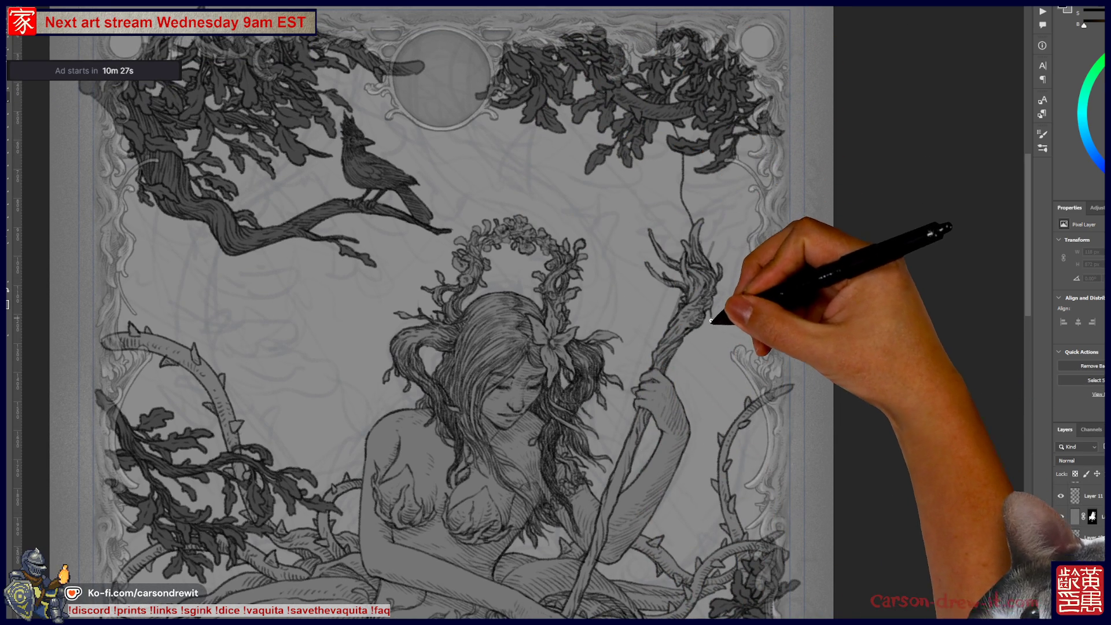
{"action": "left_click_drag", "start_coordinate": [695, 231], "coordinate": [708, 353]}
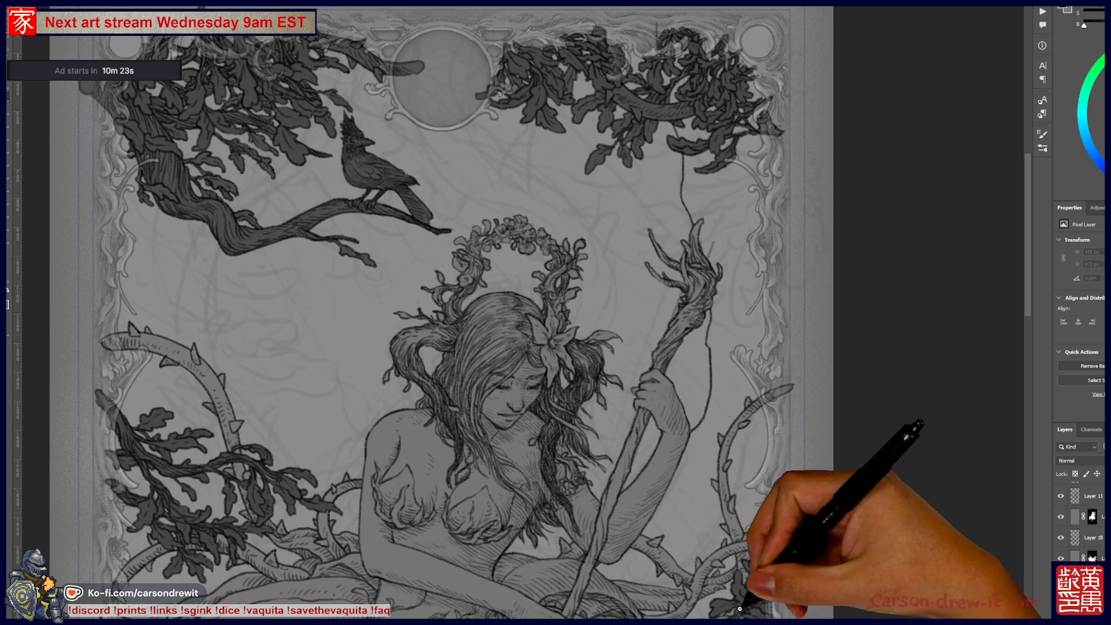
{"action": "left_click_drag", "start_coordinate": [790, 538], "coordinate": [795, 153]}
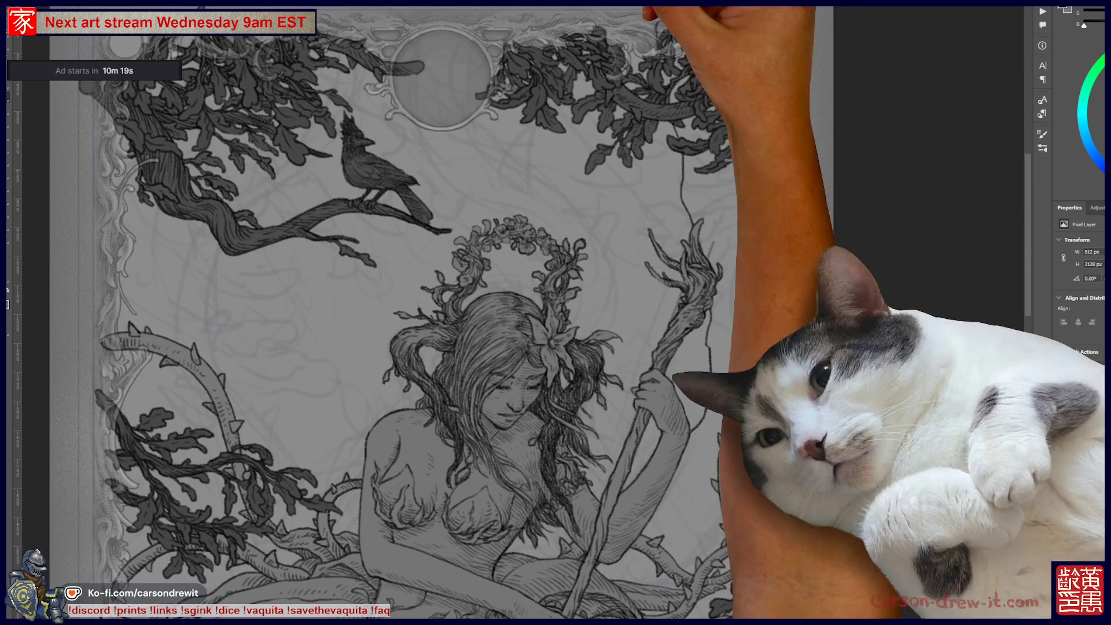
{"action": "left_click_drag", "start_coordinate": [718, 64], "coordinate": [661, 125]}
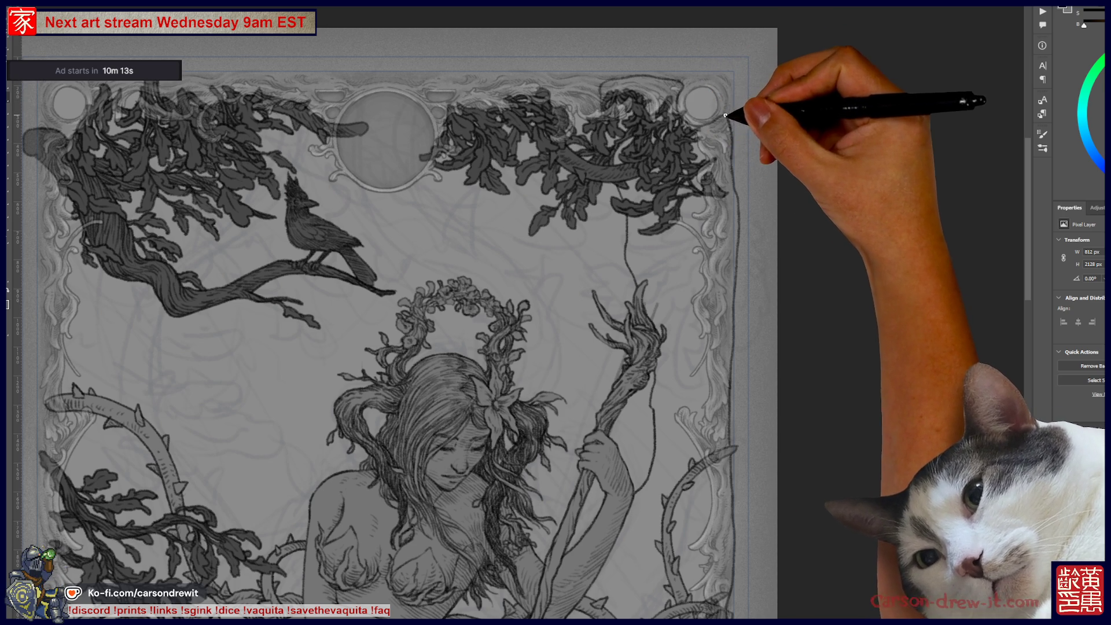
{"action": "left_click_drag", "start_coordinate": [701, 232], "coordinate": [734, 154]}
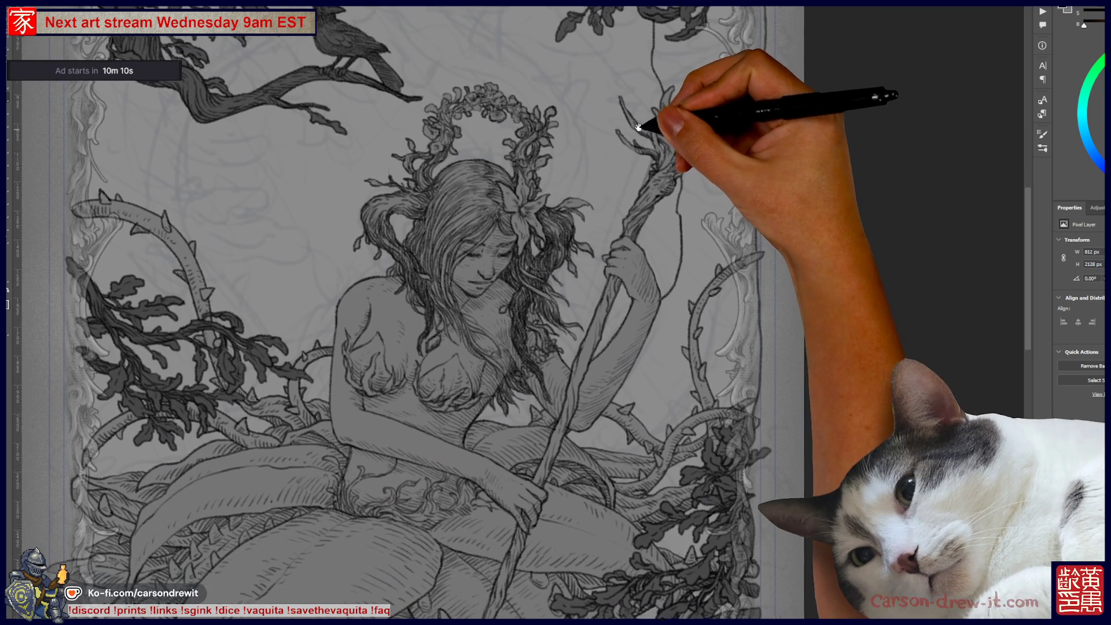
{"action": "left_click_drag", "start_coordinate": [660, 176], "coordinate": [666, 54]}
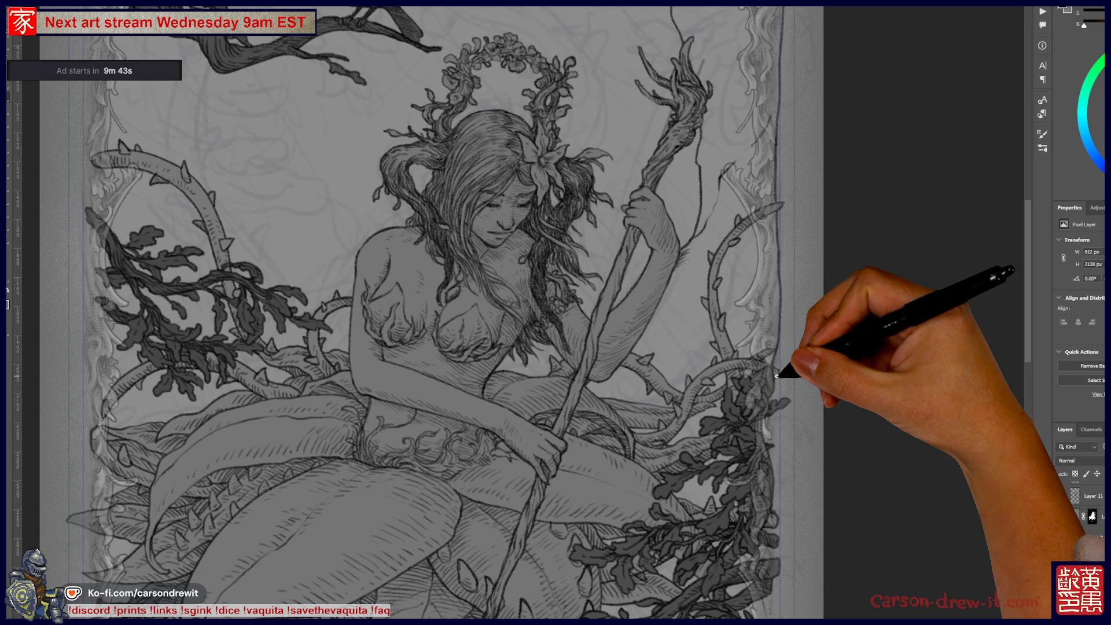
{"action": "scroll", "coordinate": [777, 376], "scroll_direction": "up", "scroll_amount": 5}
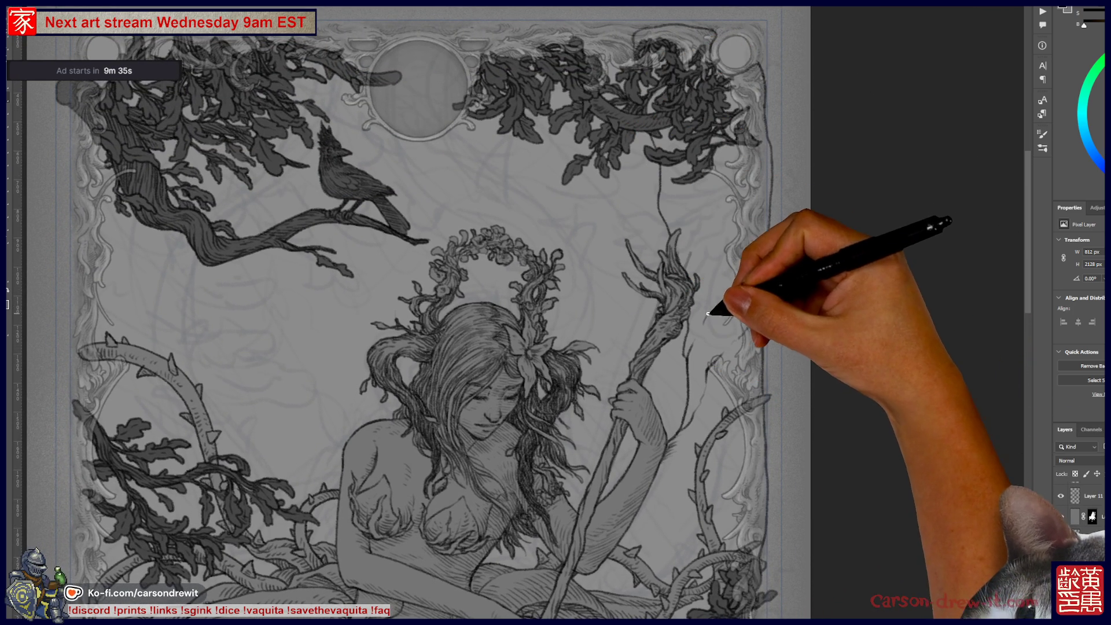
- Extend the hanging line beside the staff top and ink a new vine stroke
{"action": "left_click_drag", "start_coordinate": [707, 314], "coordinate": [714, 277]}
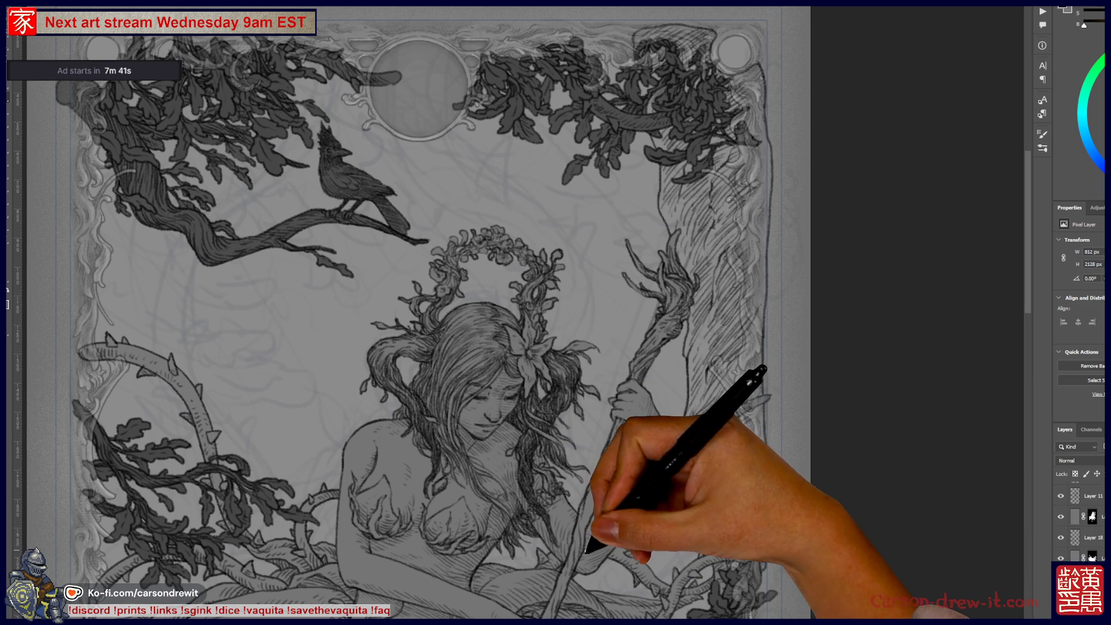
{"action": "left_click_drag", "start_coordinate": [496, 565], "coordinate": [526, 564]}
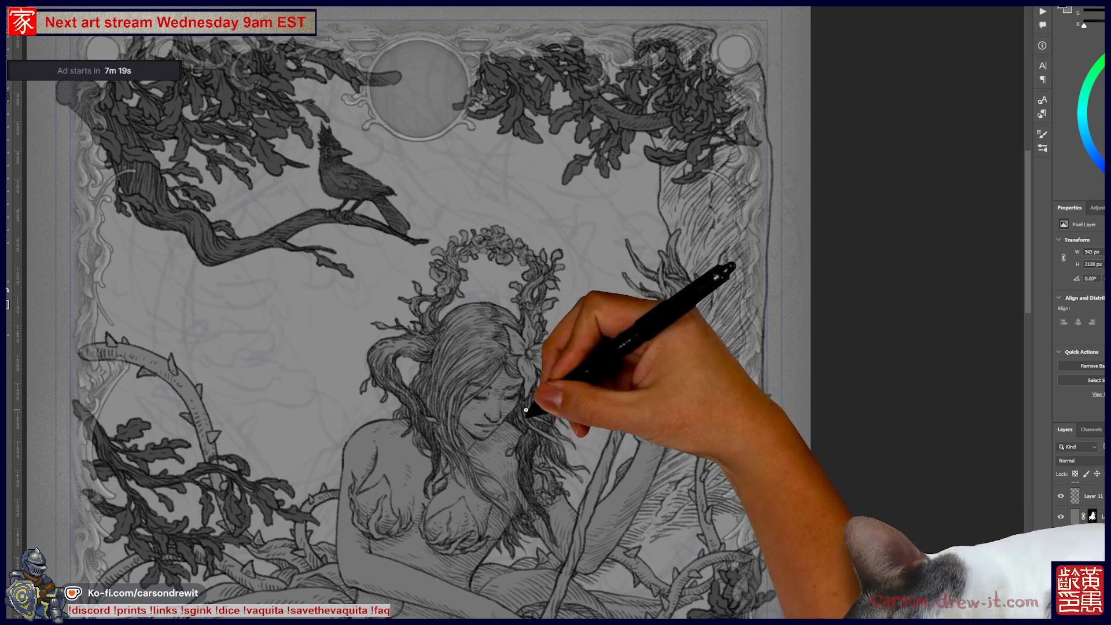
- Pan the canvas toward the lower part of the card
{"action": "left_click_drag", "start_coordinate": [486, 419], "coordinate": [524, 326]}
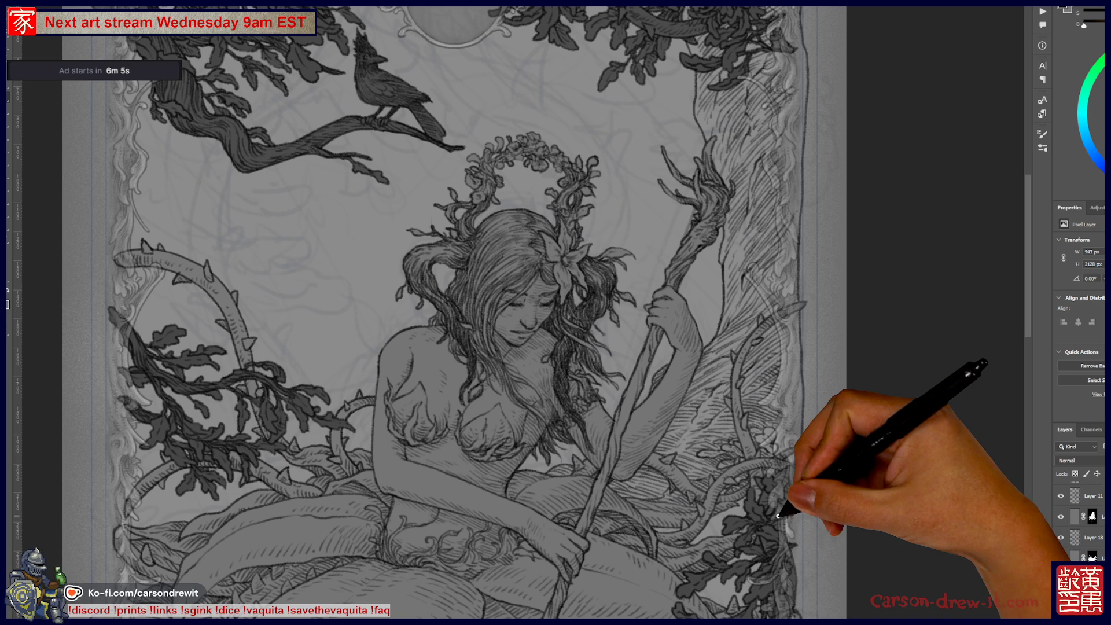
- Ink short strokes into the lower-right border foliage beside the woman's knee
{"action": "scroll", "coordinate": [690, 422], "scroll_direction": "down", "scroll_amount": 3}
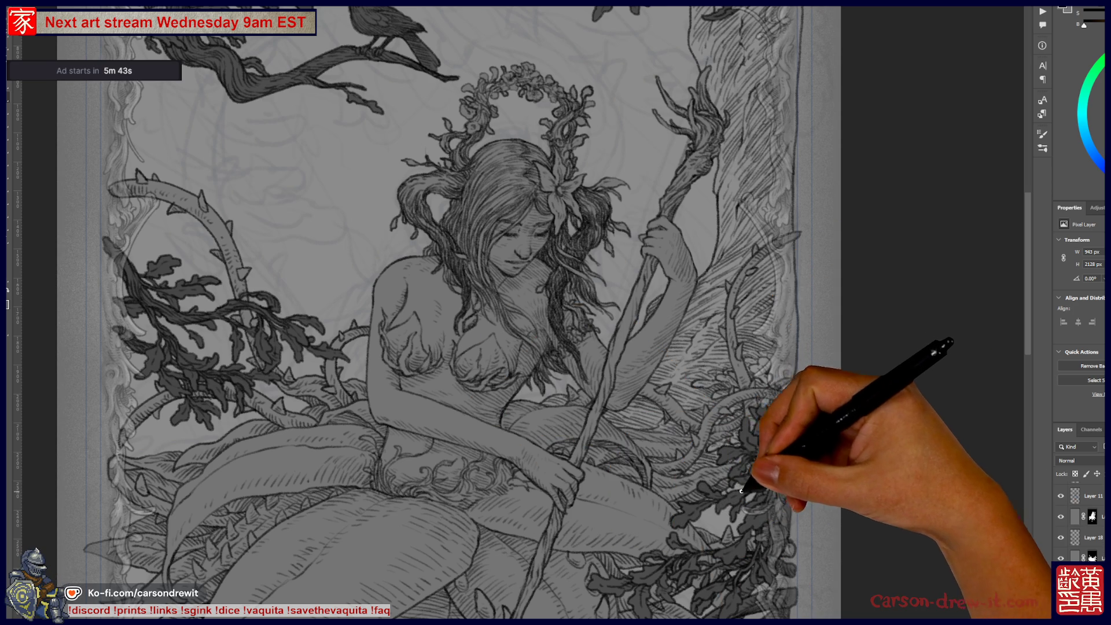
{"action": "left_click_drag", "start_coordinate": [715, 503], "coordinate": [713, 507]}
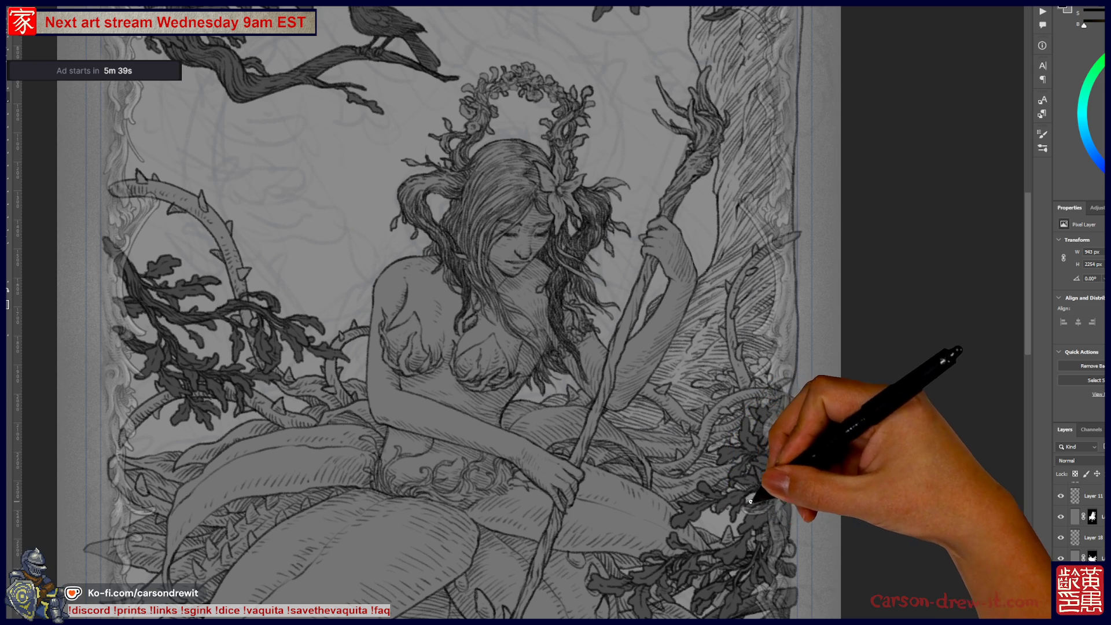
{"action": "left_click_drag", "start_coordinate": [717, 499], "coordinate": [703, 518]}
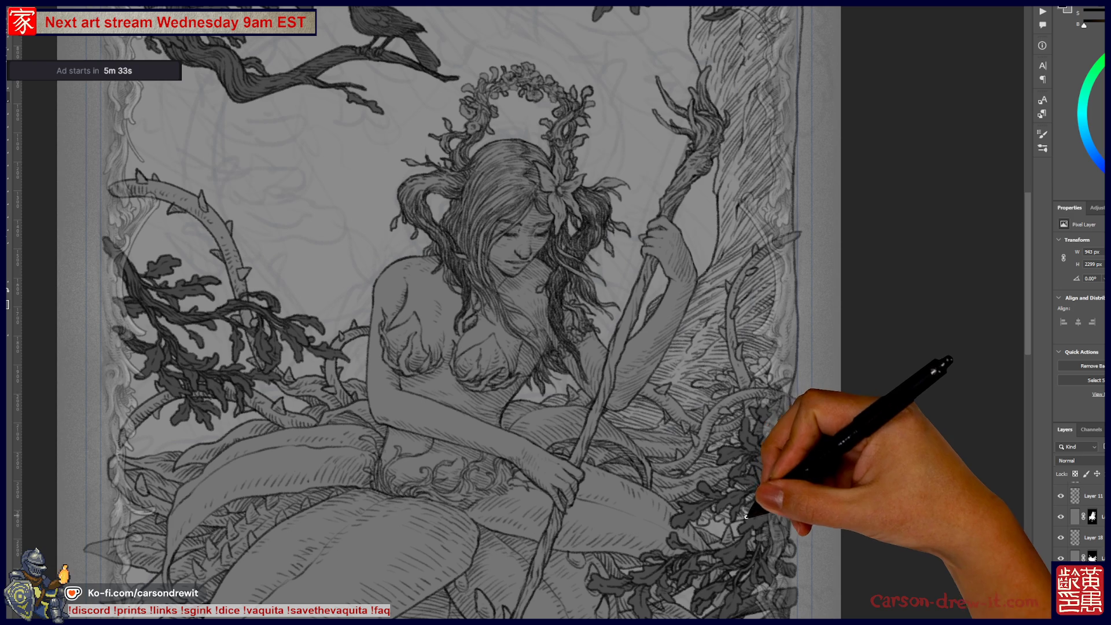
{"action": "left_click_drag", "start_coordinate": [691, 525], "coordinate": [703, 528]}
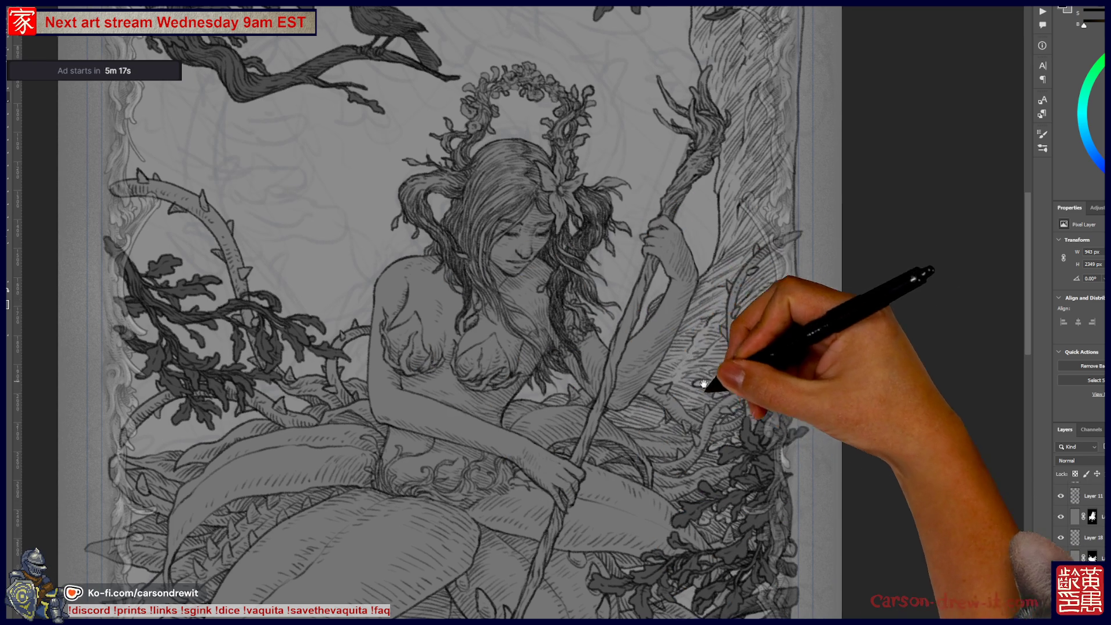
{"action": "left_click_drag", "start_coordinate": [689, 336], "coordinate": [688, 473]}
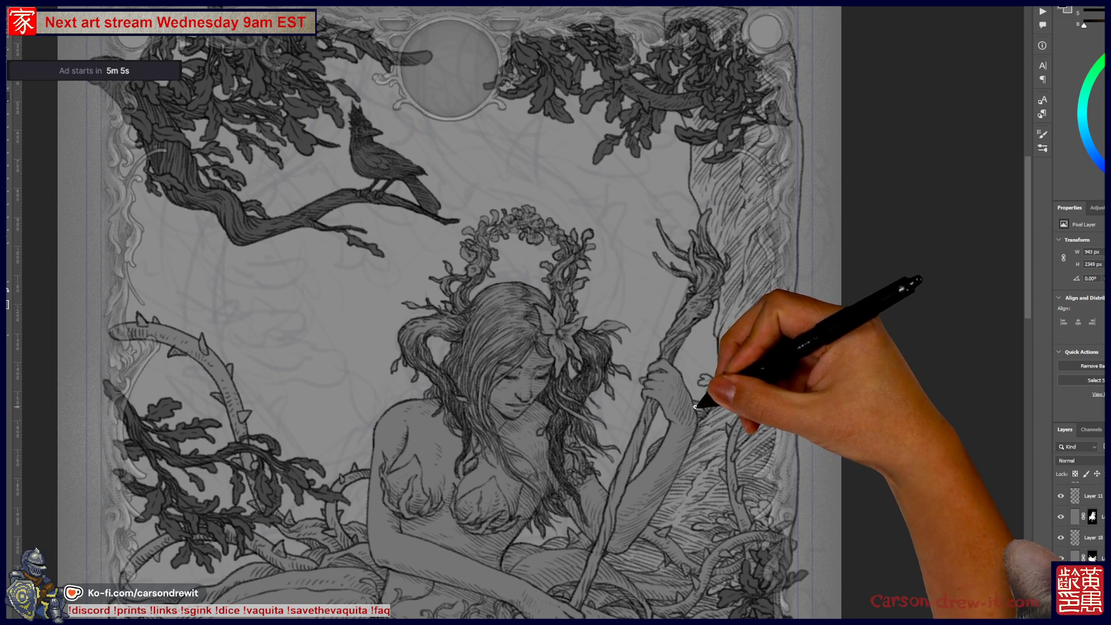
{"action": "scroll", "coordinate": [689, 400], "scroll_direction": "up", "scroll_amount": 3}
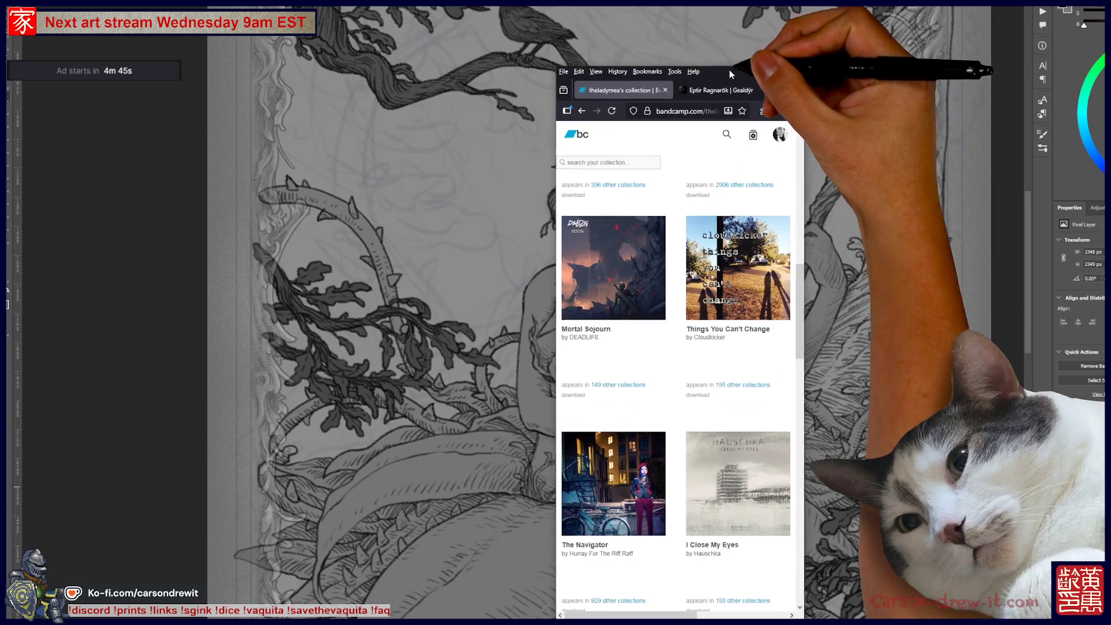
- Scroll the collection and drag the Firefox window's right edge wider for three albums per row
{"action": "scroll", "coordinate": [741, 291], "scroll_direction": "up", "scroll_amount": 5}
{"action": "scroll", "coordinate": [724, 312], "scroll_direction": "up", "scroll_amount": 5}
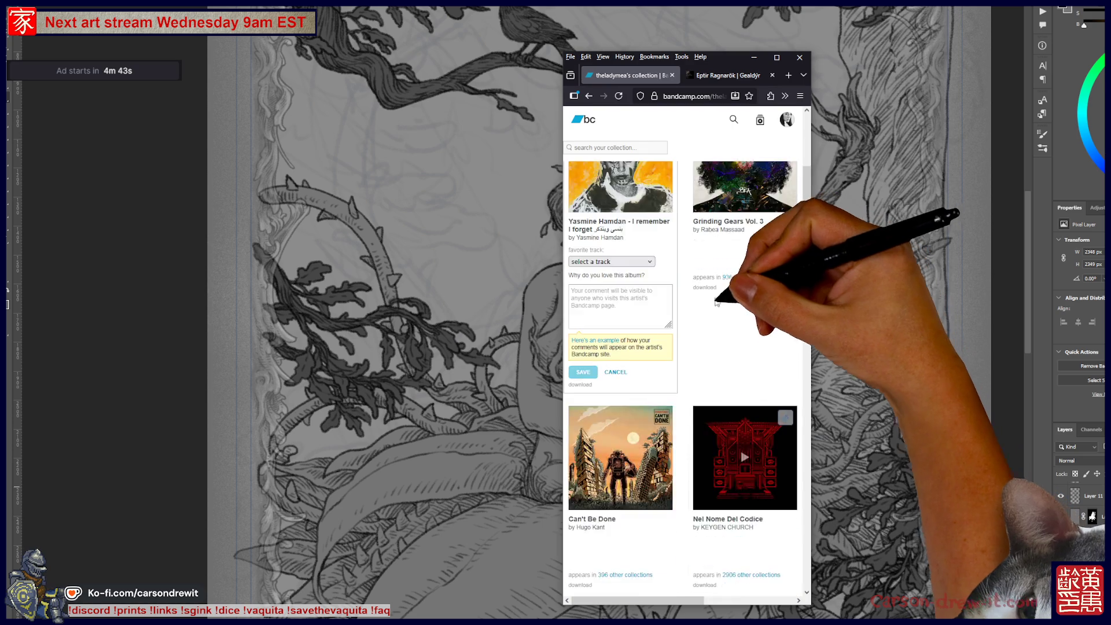
{"action": "scroll", "coordinate": [706, 329], "scroll_direction": "up", "scroll_amount": 5}
{"action": "scroll", "coordinate": [711, 332], "scroll_direction": "down", "scroll_amount": 5}
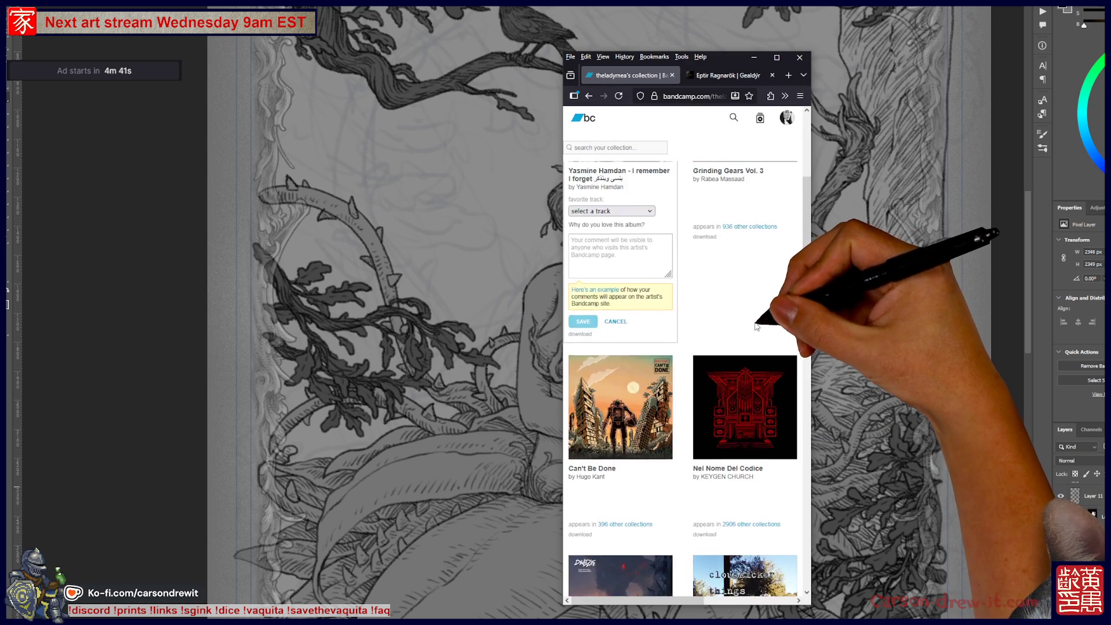
{"action": "scroll", "coordinate": [729, 341], "scroll_direction": "down", "scroll_amount": 5}
{"action": "scroll", "coordinate": [749, 349], "scroll_direction": "down", "scroll_amount": 5}
{"action": "scroll", "coordinate": [749, 350], "scroll_direction": "down", "scroll_amount": 5}
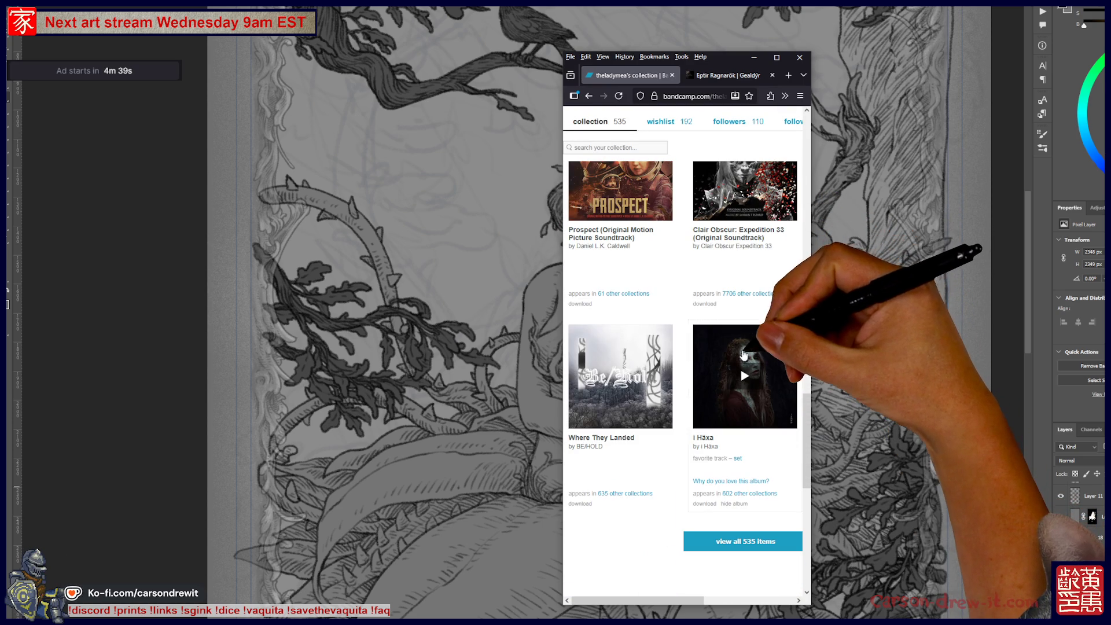
{"action": "scroll", "coordinate": [717, 468], "scroll_direction": "down", "scroll_amount": 3}
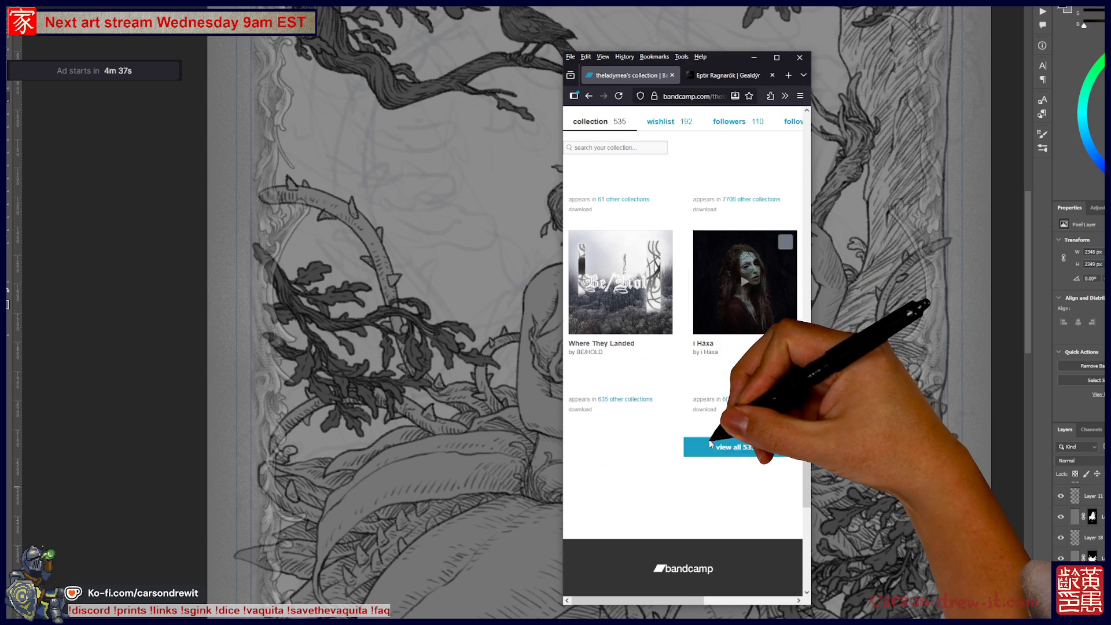
{"action": "scroll", "coordinate": [752, 440], "scroll_direction": "down", "scroll_amount": 5}
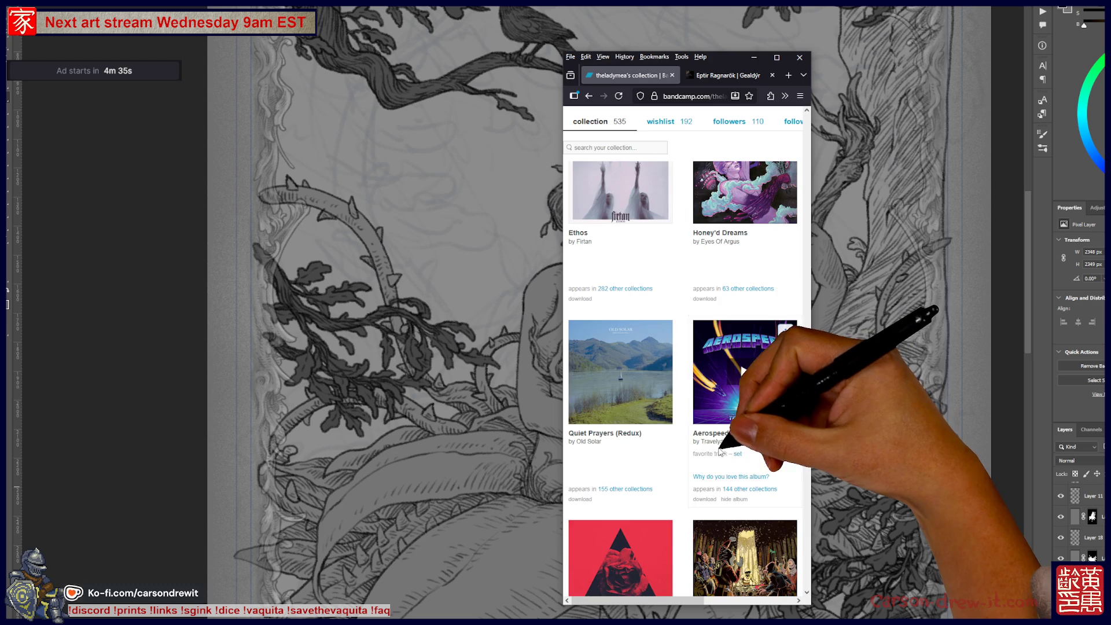
{"action": "left_click_drag", "start_coordinate": [811, 391], "coordinate": [943, 394]}
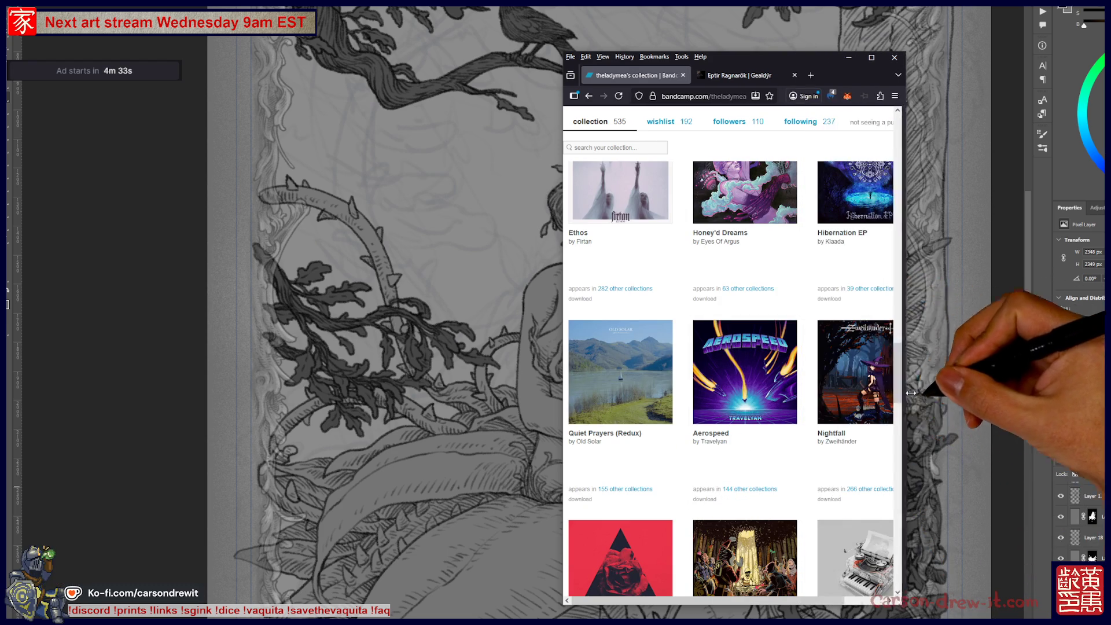
{"action": "scroll", "coordinate": [776, 399], "scroll_direction": "up", "scroll_amount": 3}
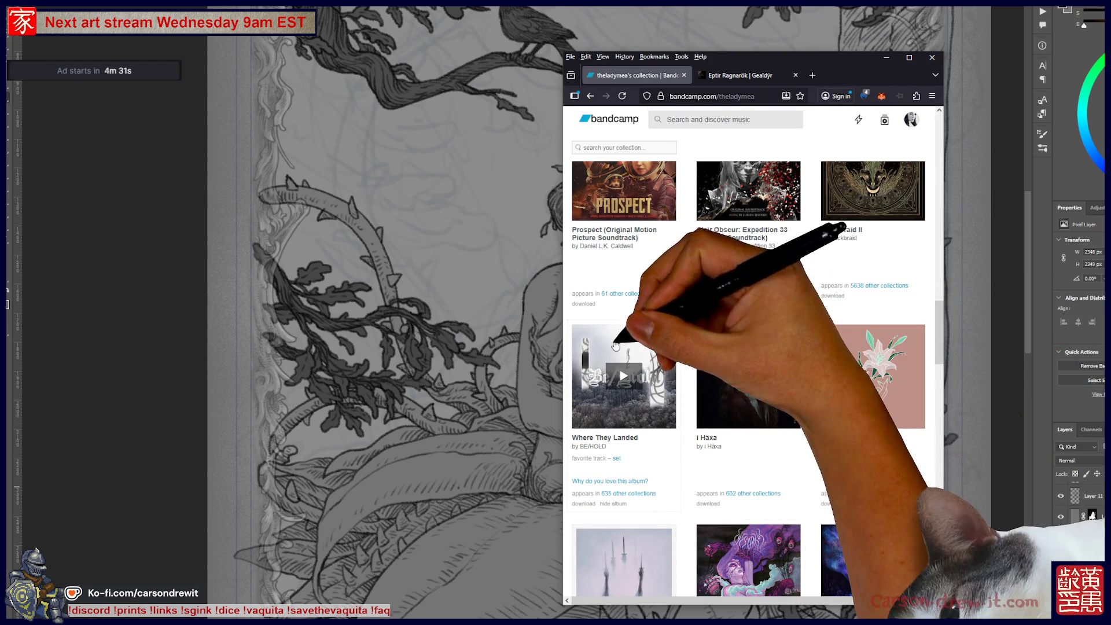
- Open BE/HOLD's Where They Landed album and start These Woods Are Haunted playing
{"action": "left_click", "coordinate": [598, 443]}
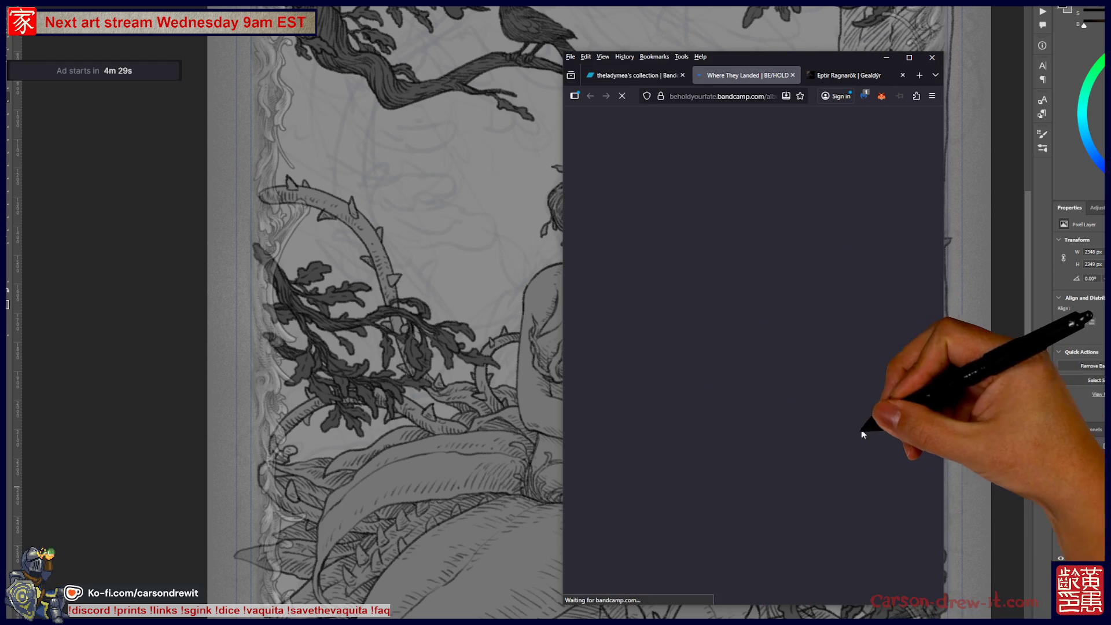
{"action": "scroll", "coordinate": [636, 371], "scroll_direction": "down", "scroll_amount": 5}
{"action": "scroll", "coordinate": [663, 401], "scroll_direction": "down", "scroll_amount": 4}
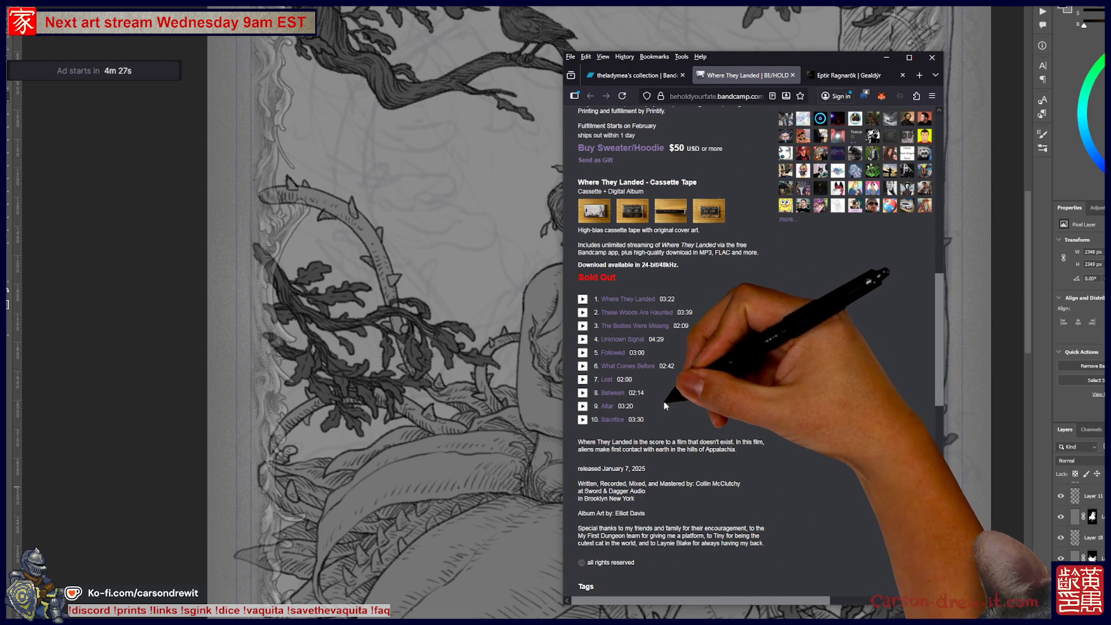
{"action": "scroll", "coordinate": [665, 402], "scroll_direction": "up", "scroll_amount": 4}
{"action": "scroll", "coordinate": [664, 401], "scroll_direction": "up", "scroll_amount": 5}
{"action": "left_click", "coordinate": [590, 281]}
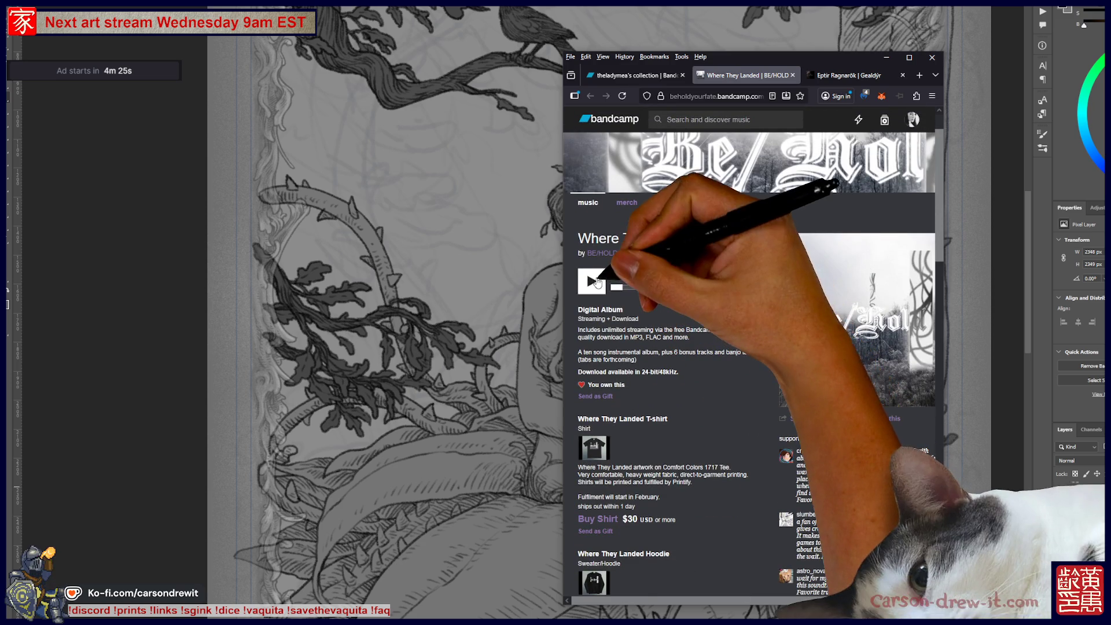
{"action": "mouse_move", "coordinate": [733, 55]}
{"action": "left_mouse_down"}
{"action": "mouse_move", "coordinate": [732, 81]}
{"action": "mouse_move", "coordinate": [774, 84]}
{"action": "left_mouse_up"}
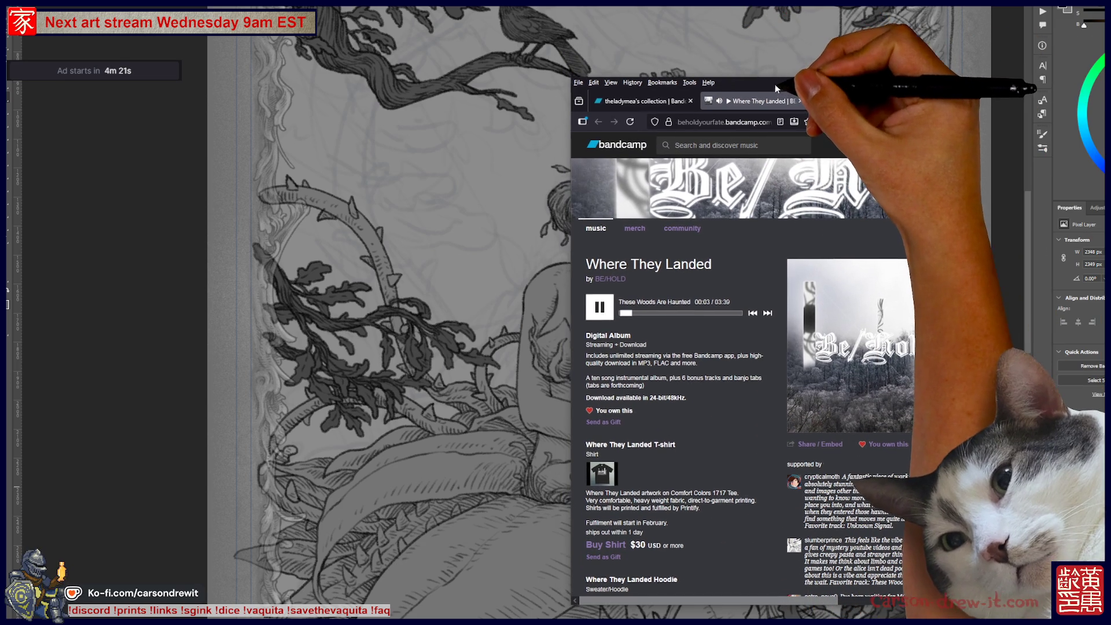
- Switch between the Eptir Ragnarök and Where They Landed tabs, selecting each page's address
{"action": "left_click", "coordinate": [835, 102]}
{"action": "left_click", "coordinate": [723, 122]}
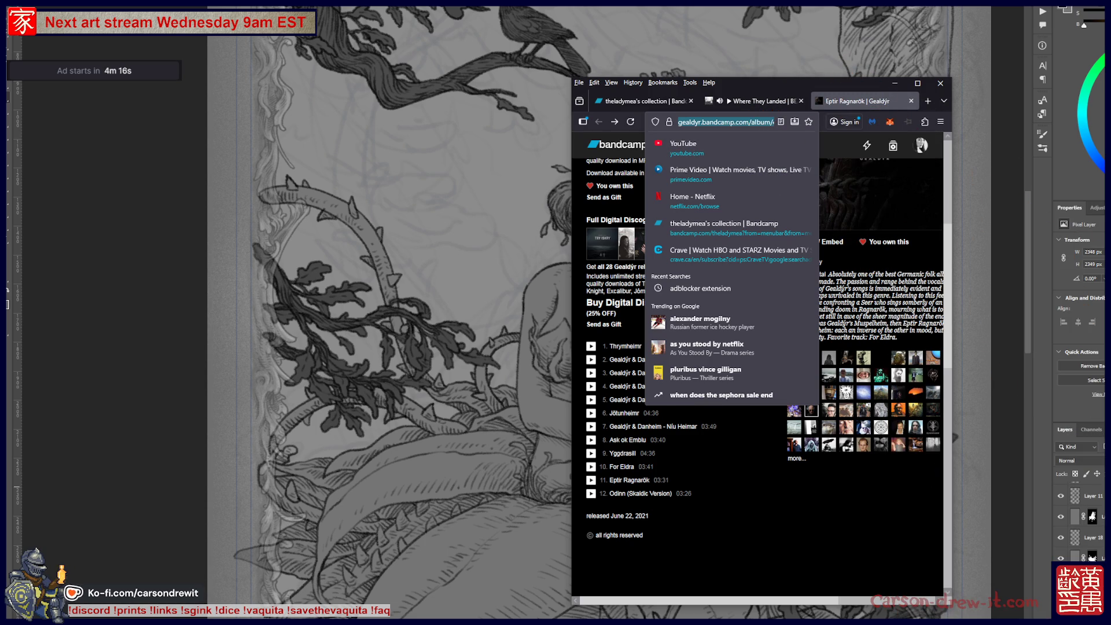
{"action": "key", "text": "alt+Tab"}
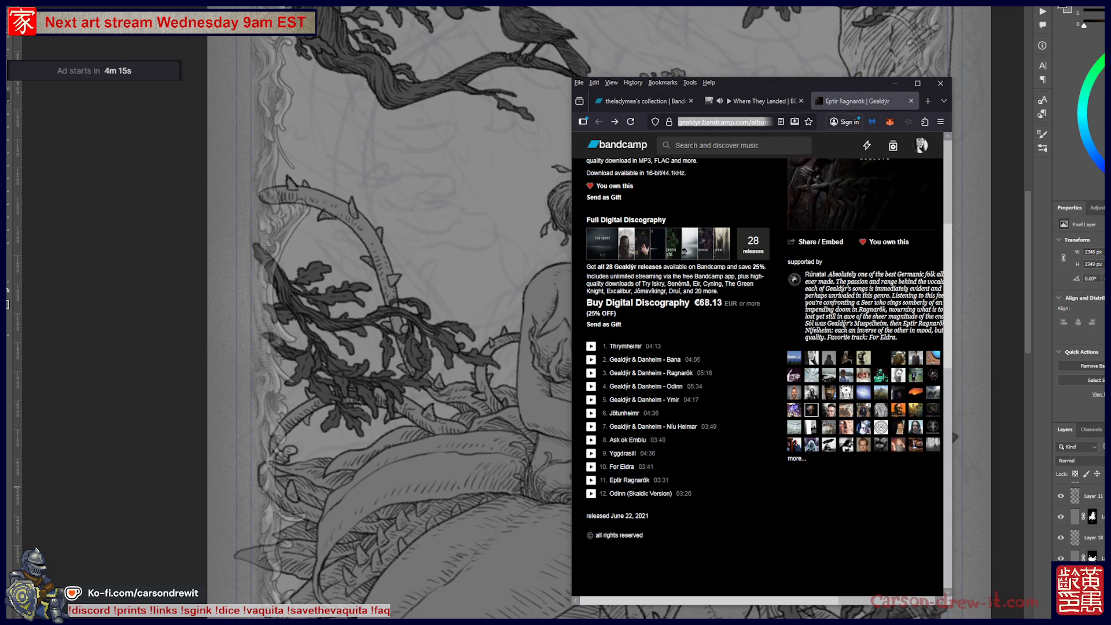
{"action": "left_click", "coordinate": [757, 101]}
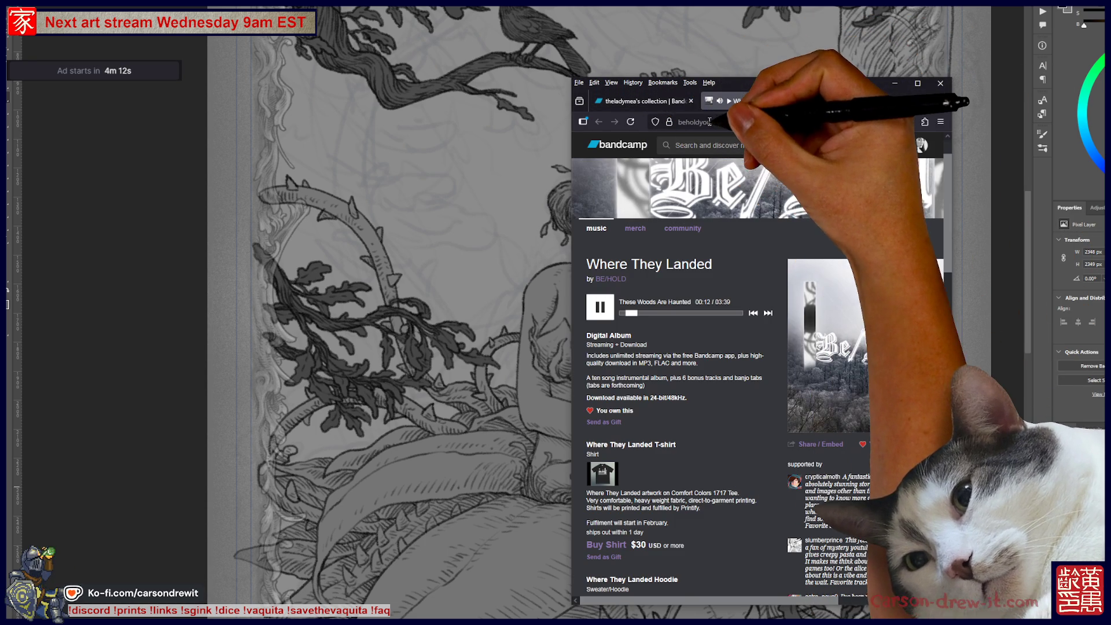
{"action": "left_click", "coordinate": [724, 122]}
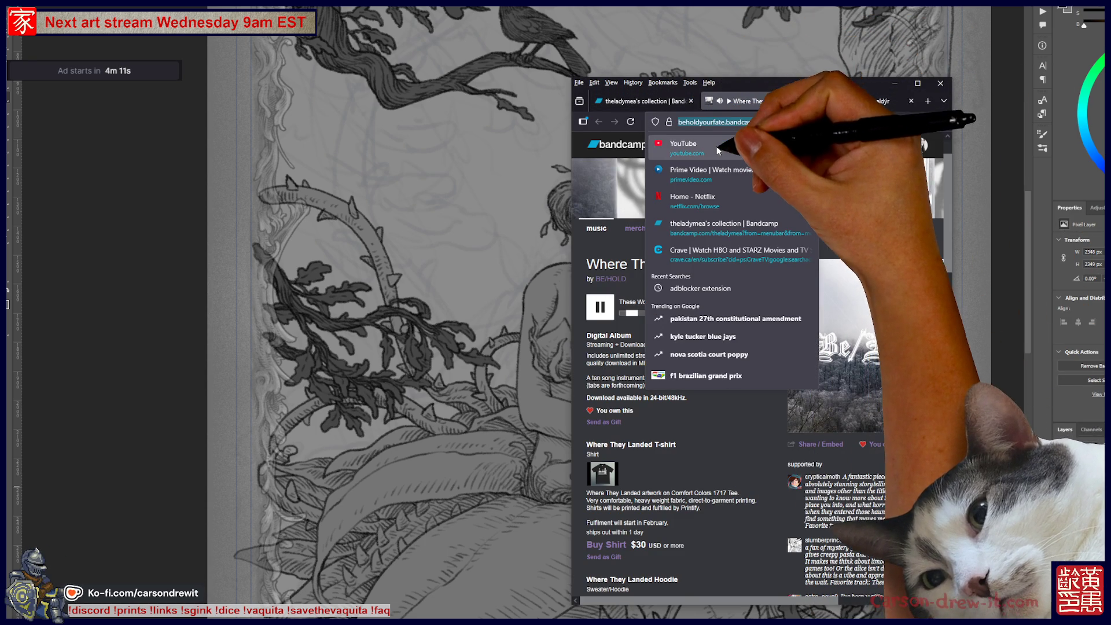
{"action": "key", "text": "alt+Tab"}
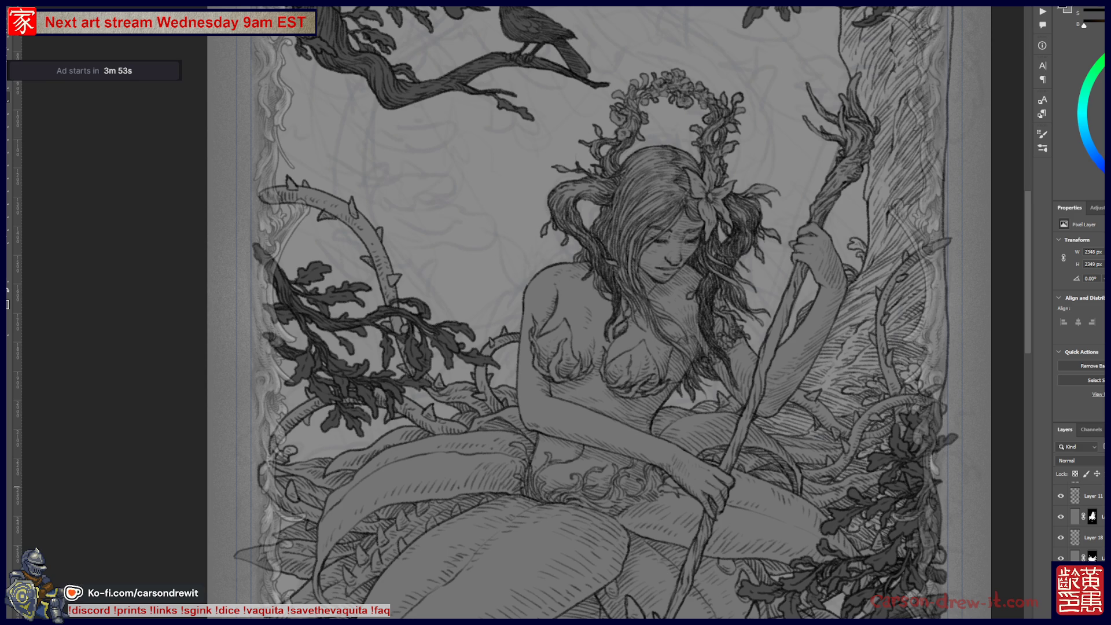
- Sketch and hatch a curling leaf above the thorny vine, undoing one stray first curve
{"action": "left_click_drag", "start_coordinate": [215, 318], "coordinate": [342, 417]}
{"action": "left_click_drag", "start_coordinate": [371, 203], "coordinate": [501, 303]}
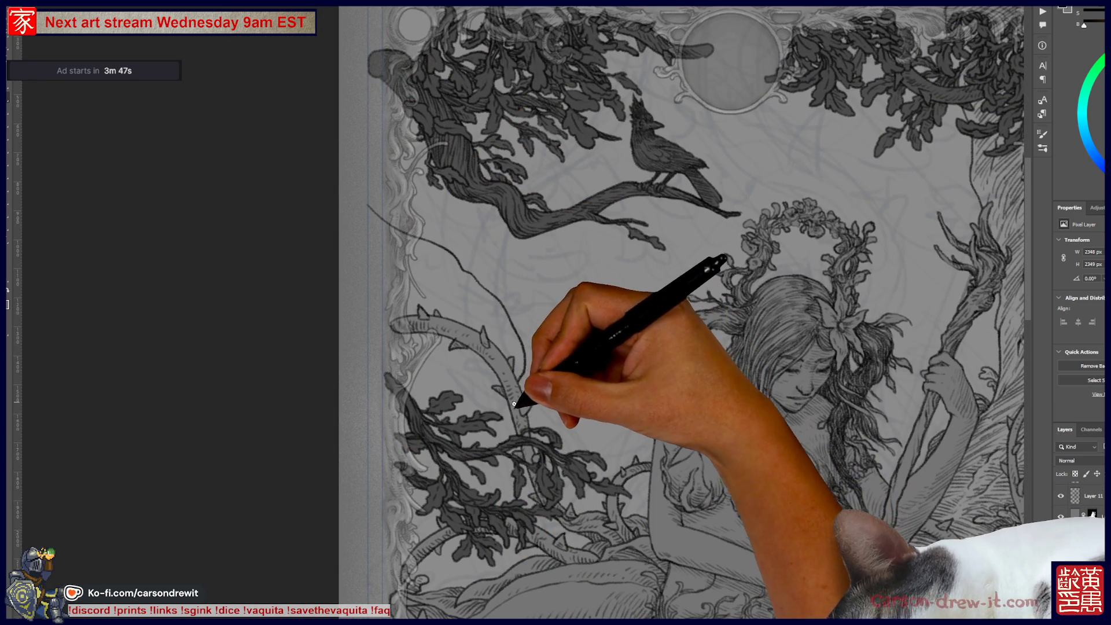
{"action": "key", "text": "ctrl+z"}
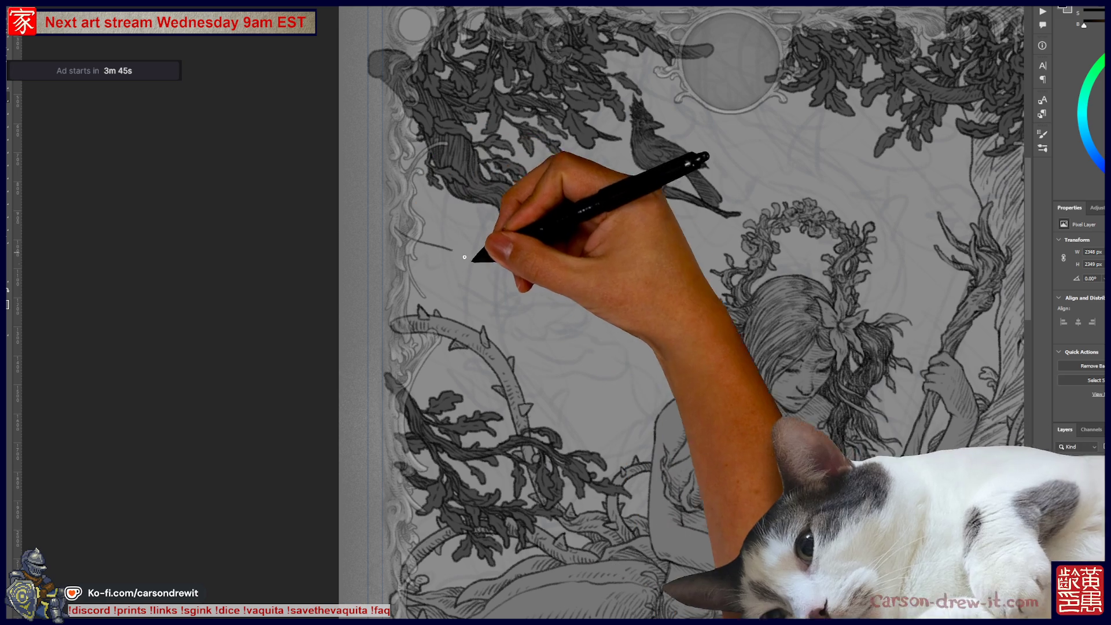
{"action": "mouse_move", "coordinate": [399, 216]}
{"action": "left_mouse_down"}
{"action": "mouse_move", "coordinate": [425, 243]}
{"action": "mouse_move", "coordinate": [414, 257]}
{"action": "mouse_move", "coordinate": [471, 298]}
{"action": "left_mouse_up"}
{"action": "left_click_drag", "start_coordinate": [416, 249], "coordinate": [454, 288]}
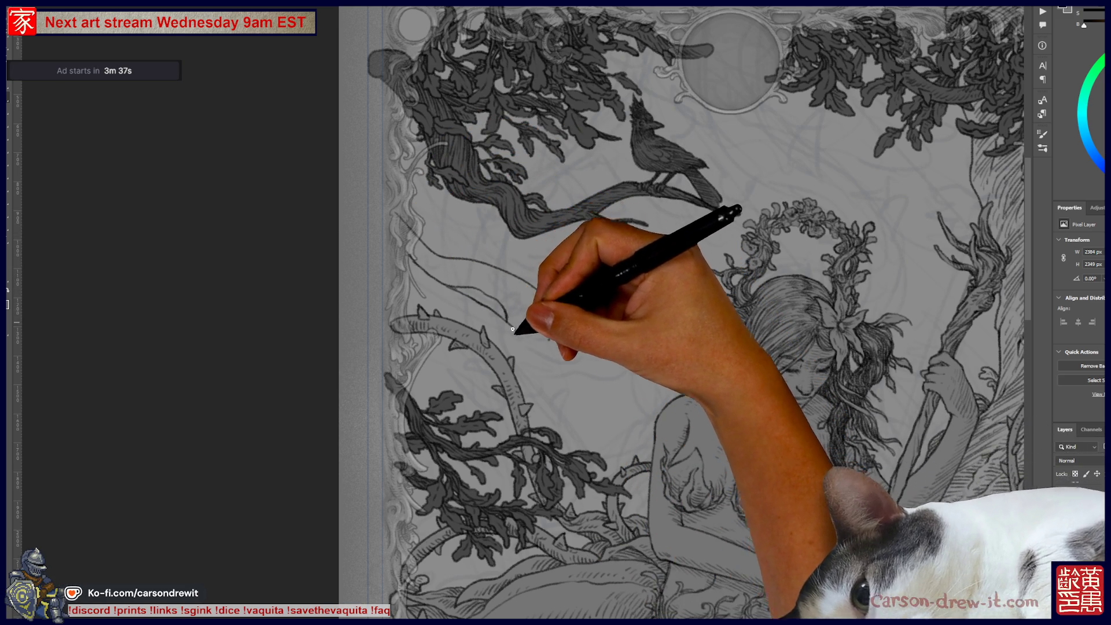
{"action": "left_click_drag", "start_coordinate": [391, 215], "coordinate": [412, 248]}
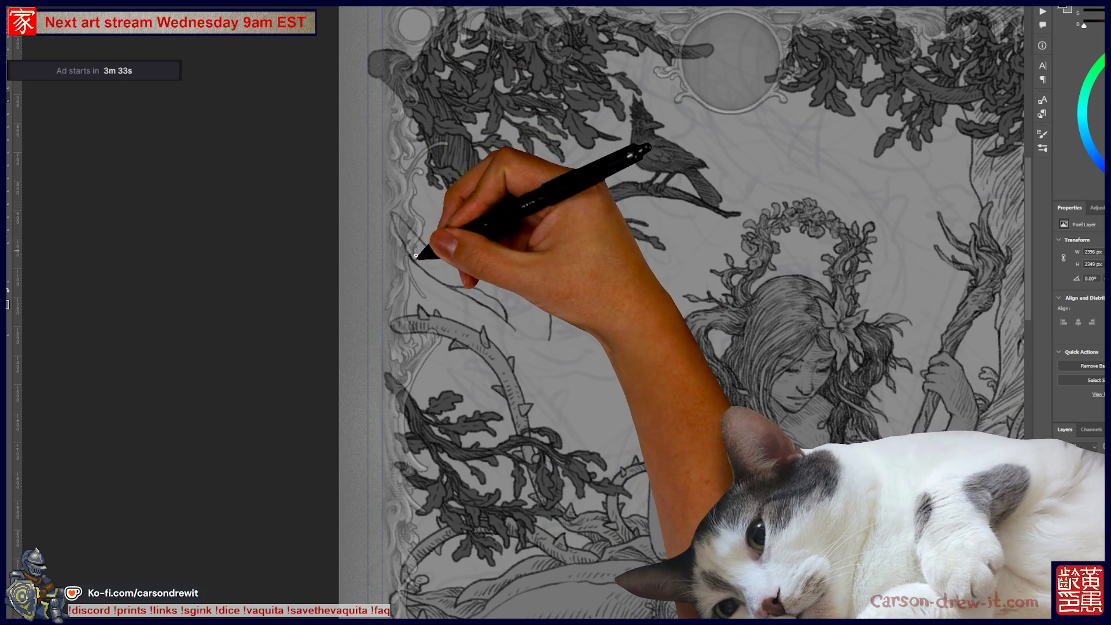
{"action": "mouse_move", "coordinate": [416, 250]}
{"action": "left_mouse_down"}
{"action": "mouse_move", "coordinate": [490, 309]}
{"action": "mouse_move", "coordinate": [441, 281]}
{"action": "left_mouse_up"}
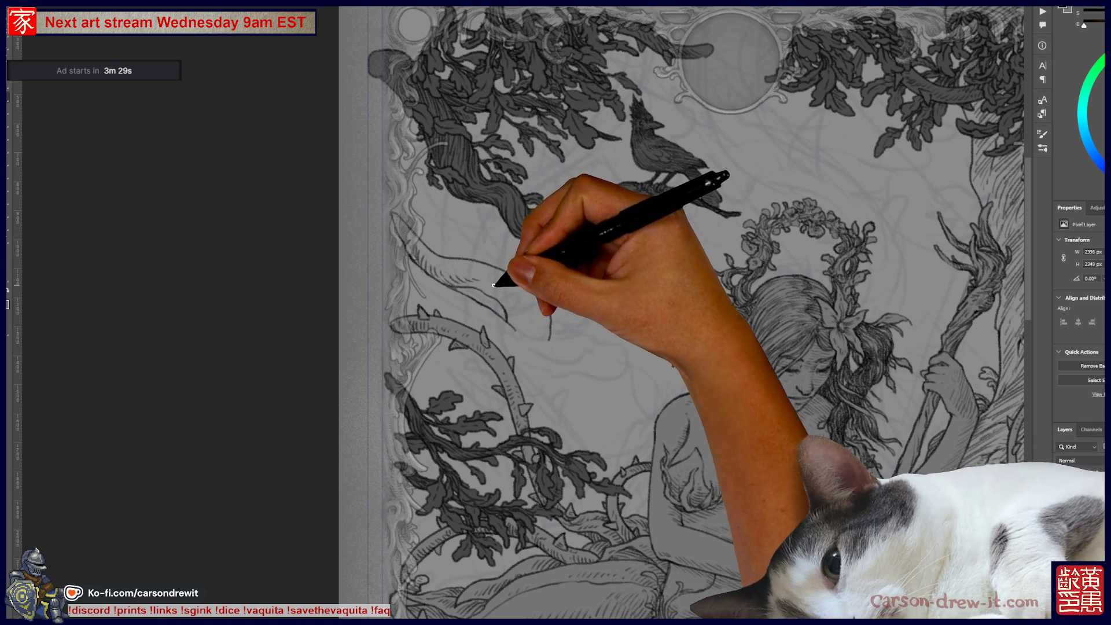
{"action": "left_click_drag", "start_coordinate": [520, 286], "coordinate": [526, 314]}
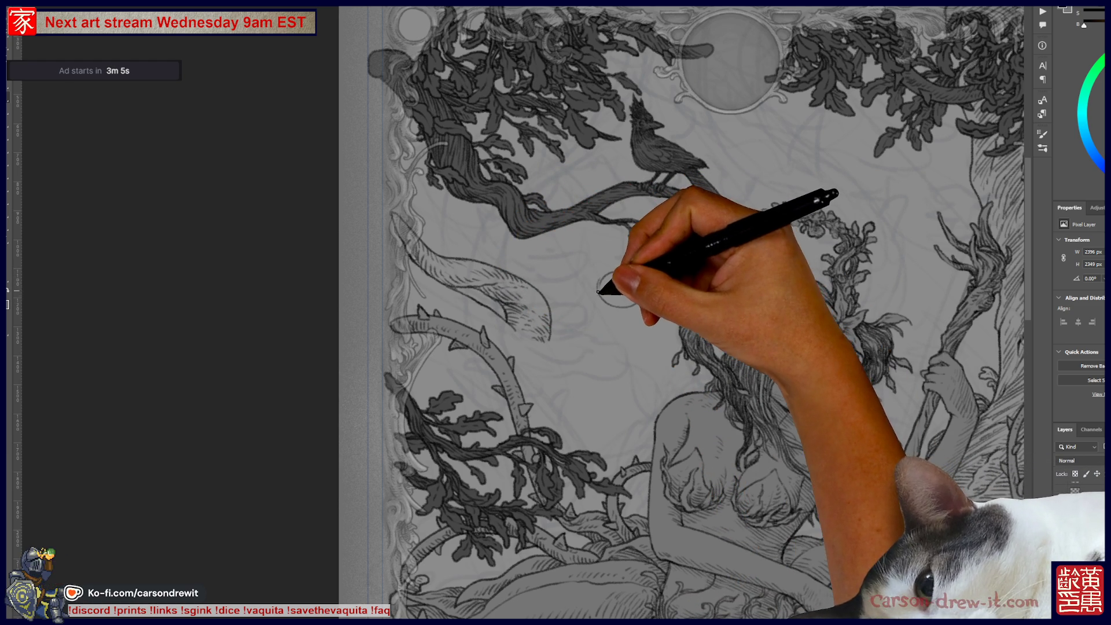
- Shift the small circle by the crow's branch down-left and ink two strokes across the left foliage
{"action": "key", "text": "ctrl"}
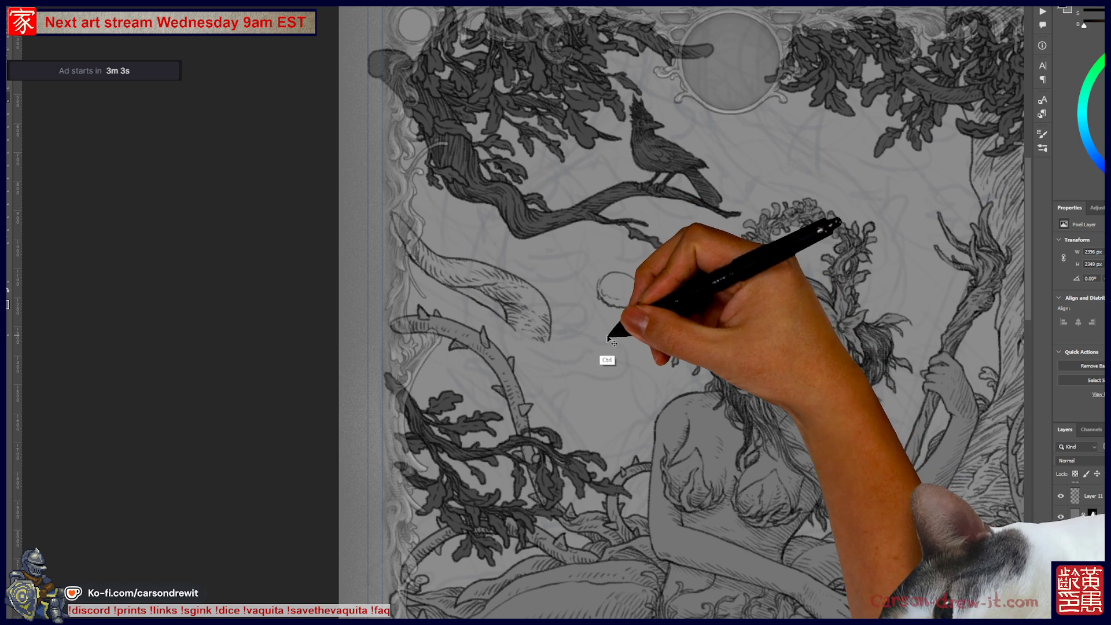
{"action": "left_click_drag", "start_coordinate": [604, 334], "coordinate": [601, 346]}
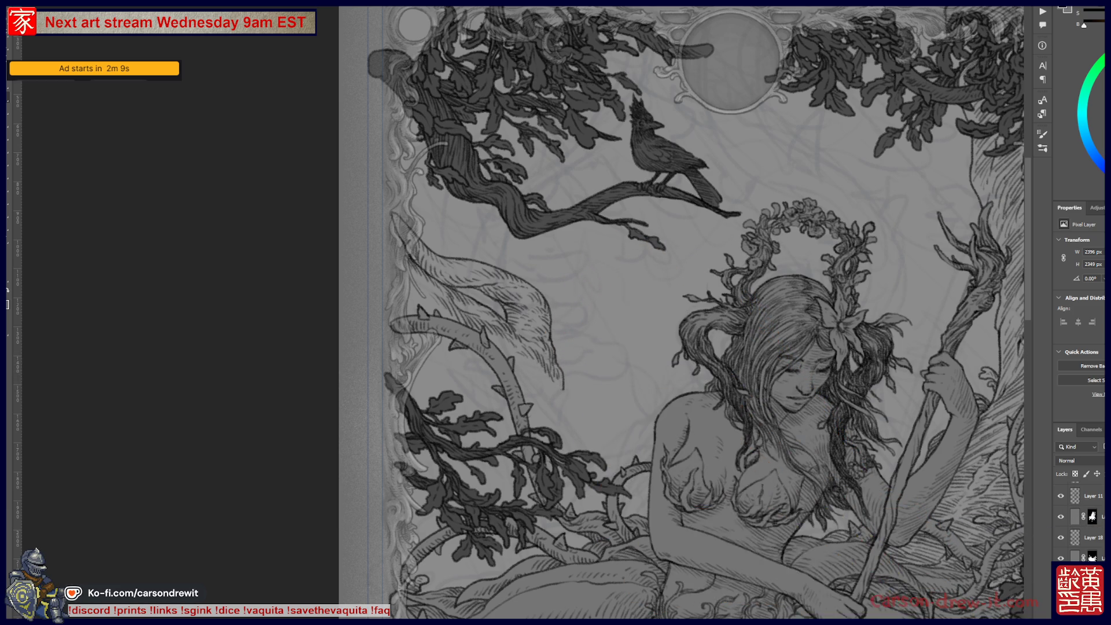
{"action": "left_click_drag", "start_coordinate": [572, 387], "coordinate": [633, 460]}
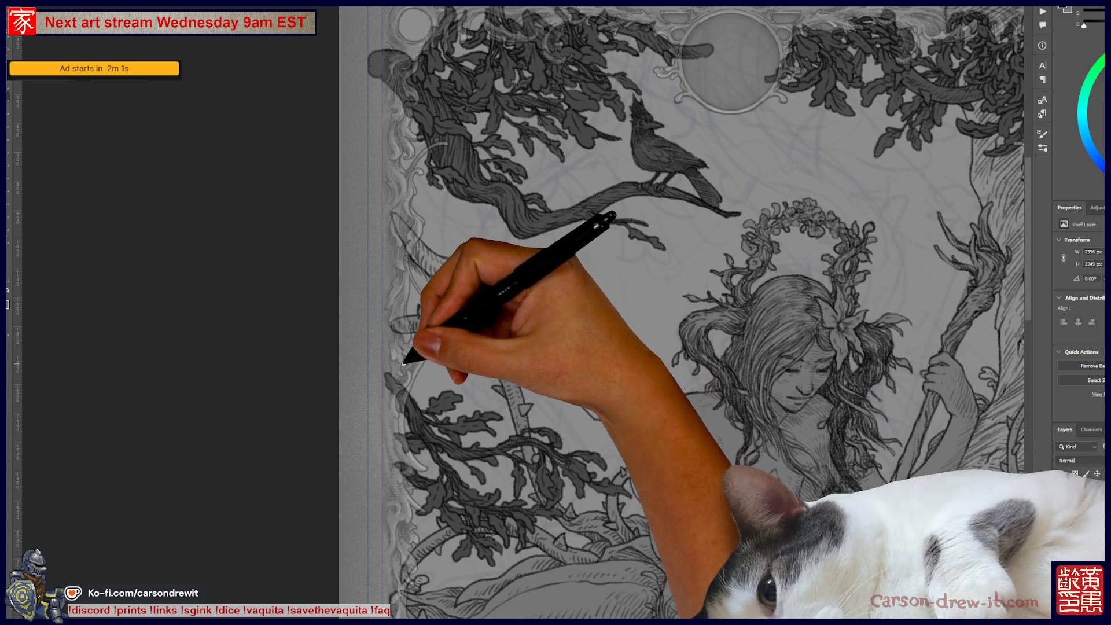
{"action": "left_click_drag", "start_coordinate": [461, 385], "coordinate": [550, 609]}
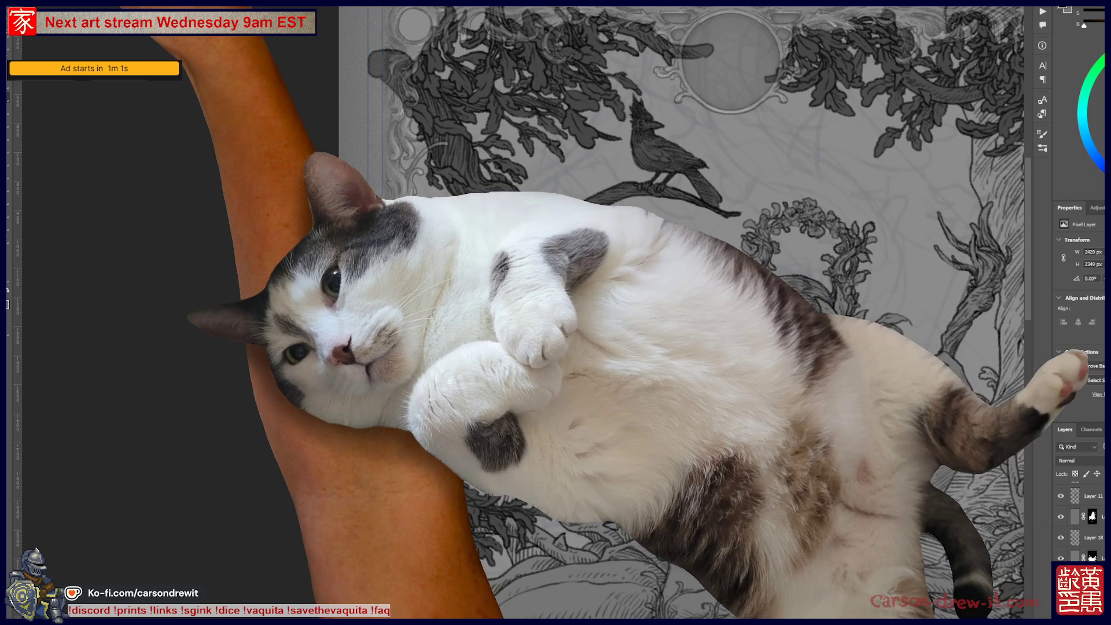
- Open the Pictionary PSD from the File menu's recent files list
{"action": "key", "text": "alt+f"}
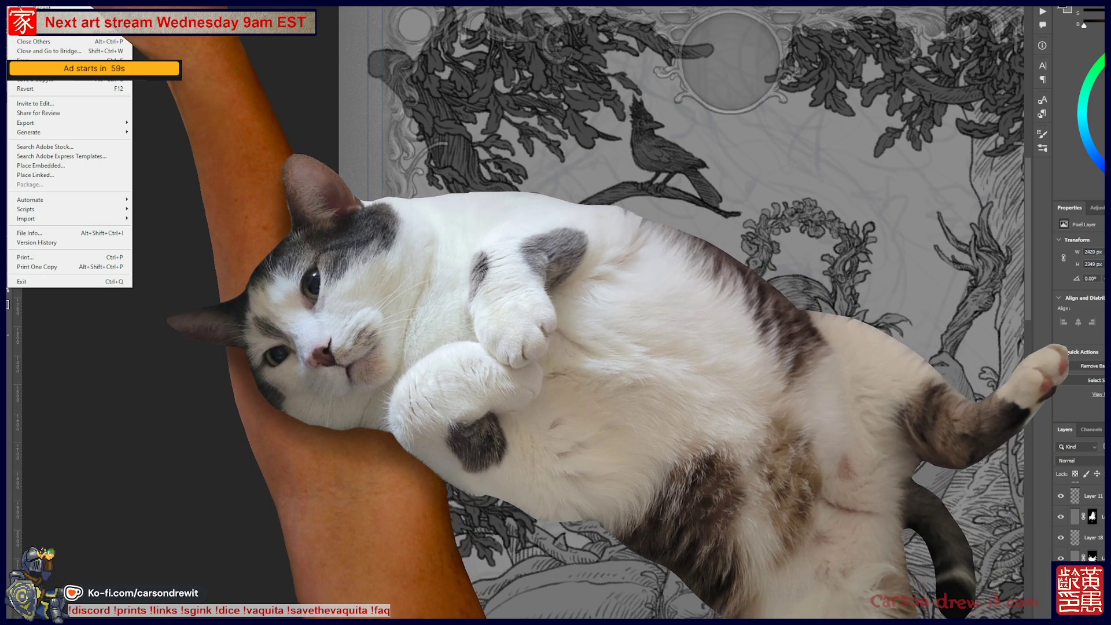
{"action": "key", "text": "Right"}
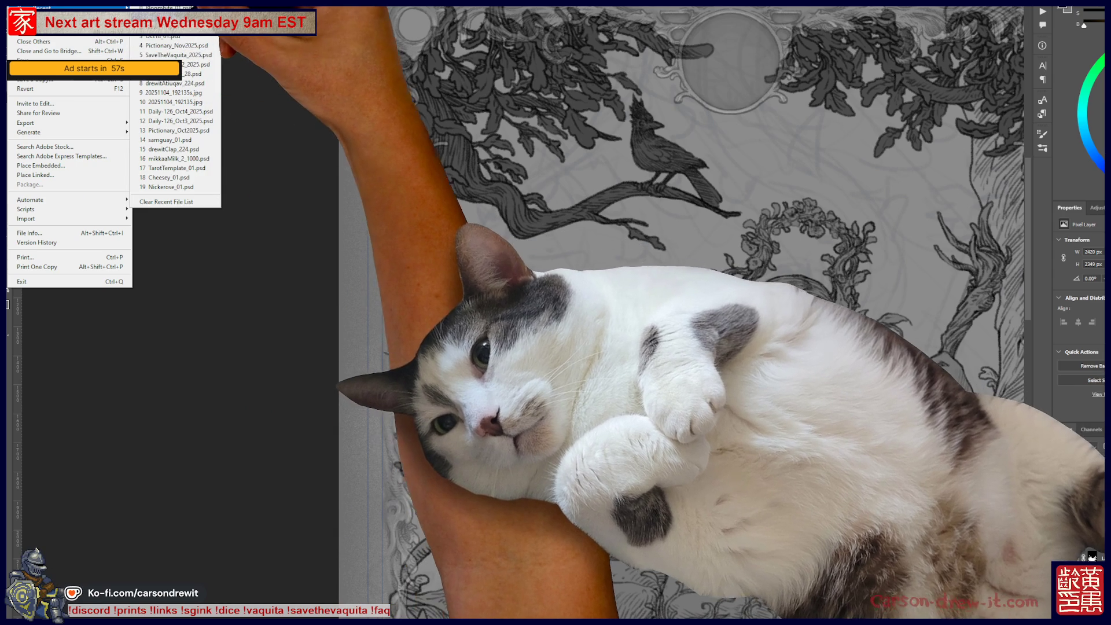
{"action": "left_click", "coordinate": [162, 46]}
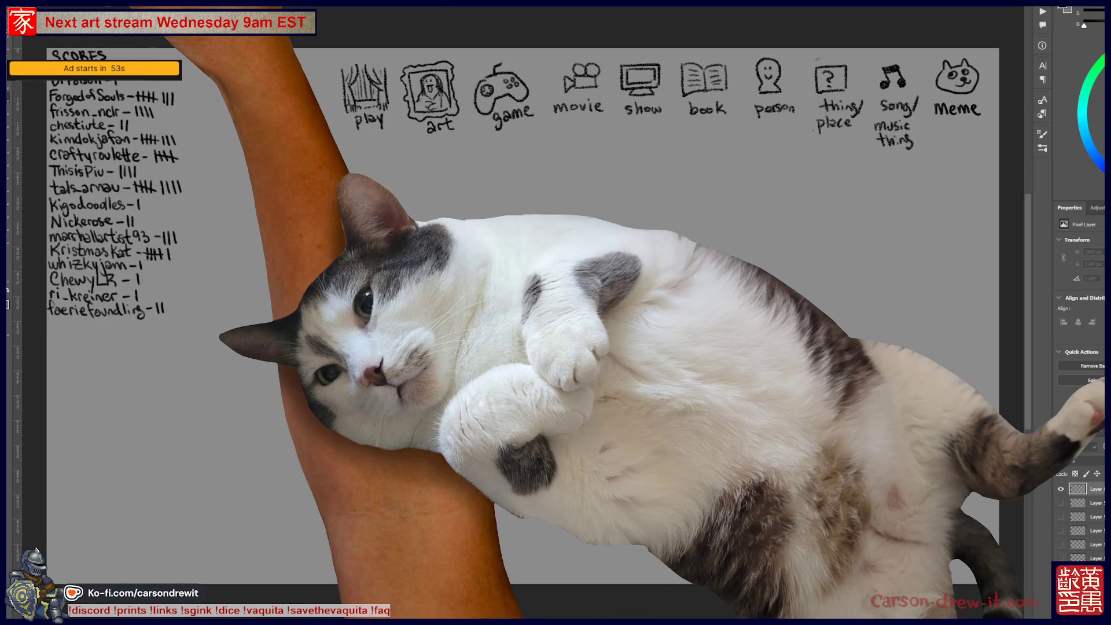
{"action": "left_click", "coordinate": [29, 24]}
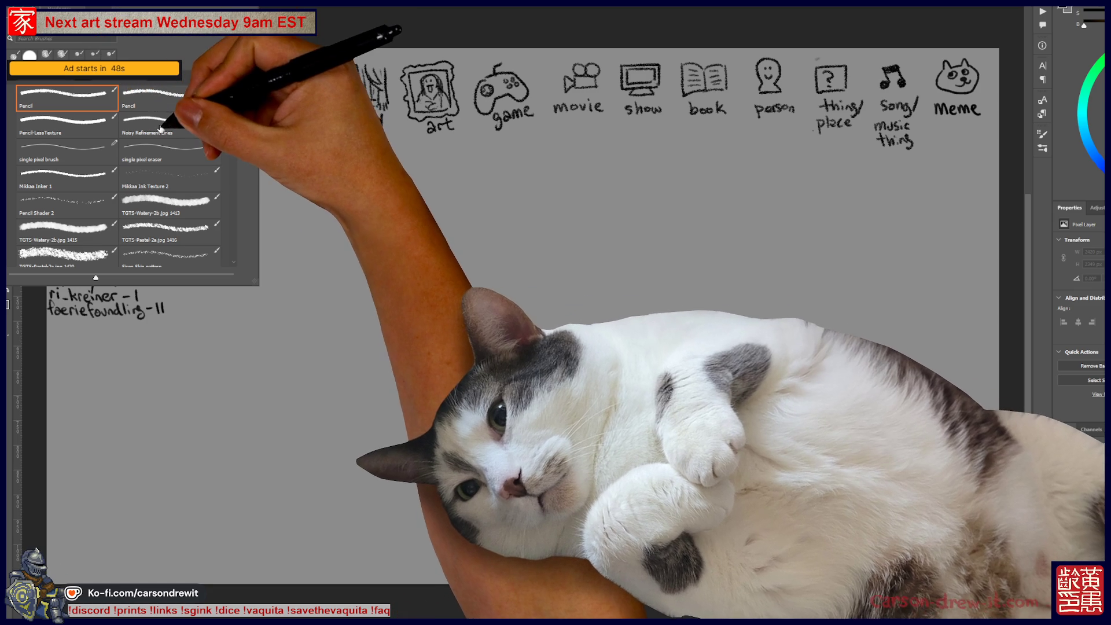
{"action": "key", "text": "Escape"}
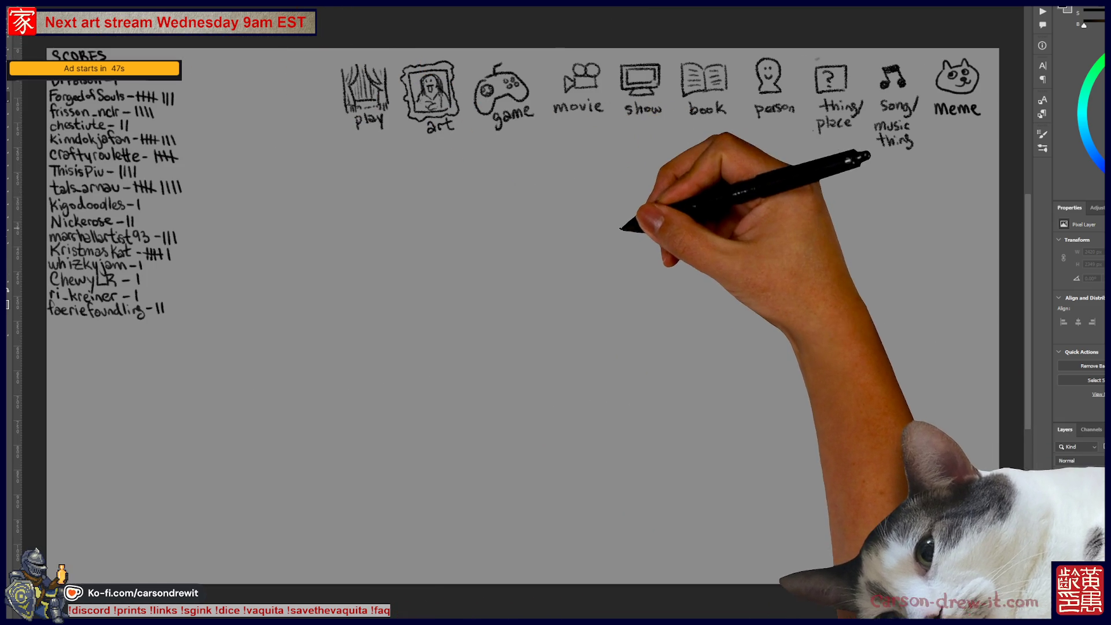
{"action": "key", "text": "ctrl+equal"}
{"action": "key", "text": "ctrl+minus"}
{"action": "left_click_drag", "start_coordinate": [575, 322], "coordinate": [235, 364]}
{"action": "key", "text": "ctrl+equal"}
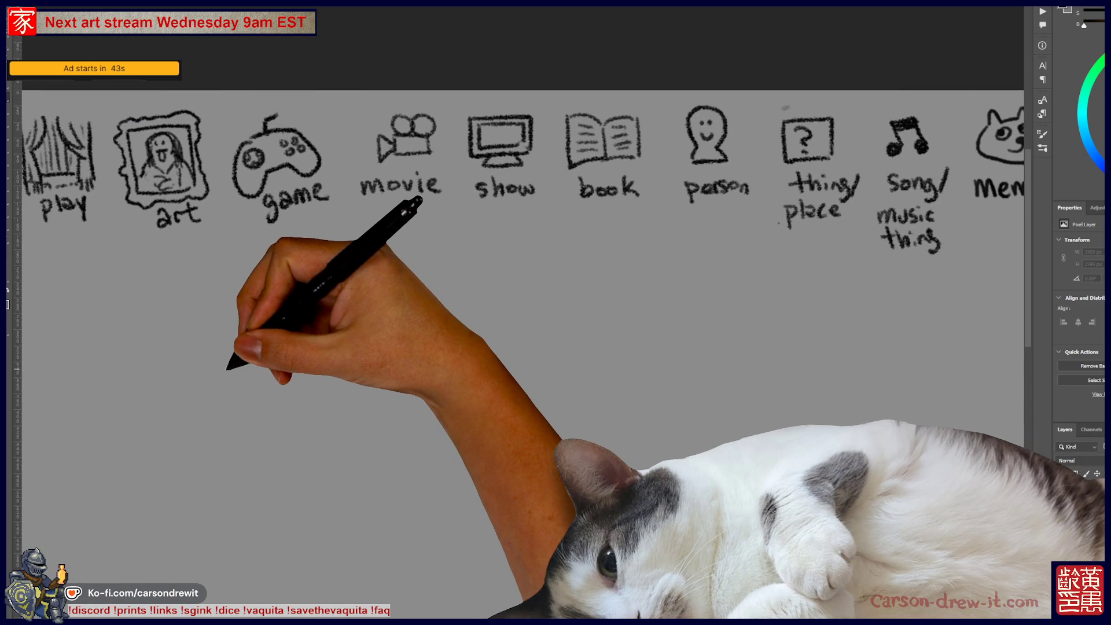
{"action": "scroll", "coordinate": [226, 369], "scroll_direction": "down", "scroll_amount": 1}
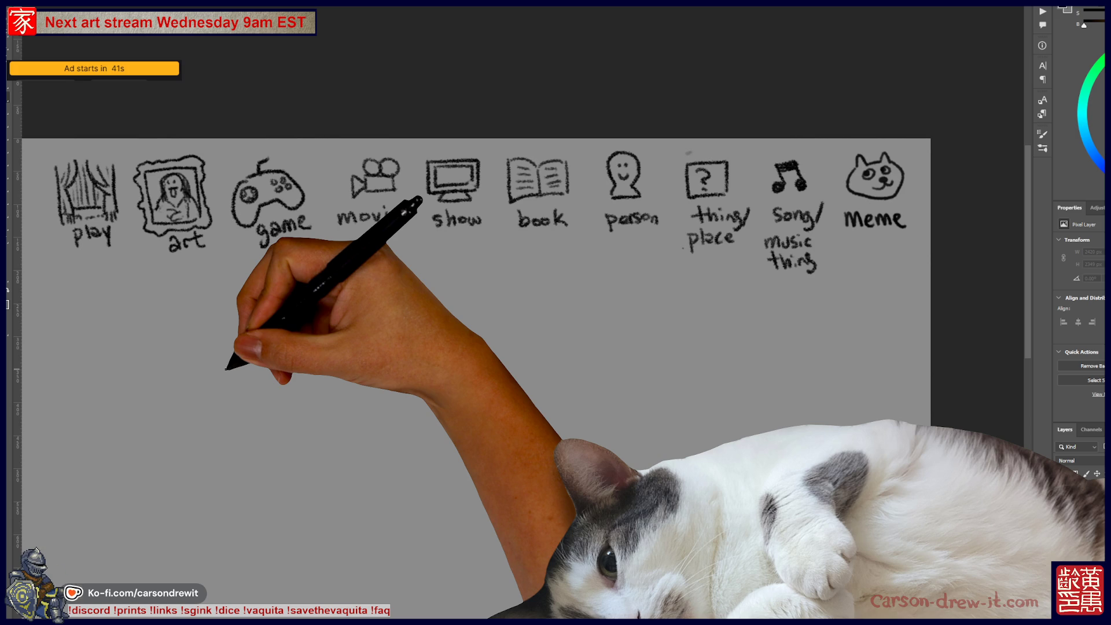
{"action": "left_click_drag", "start_coordinate": [226, 369], "coordinate": [291, 370]}
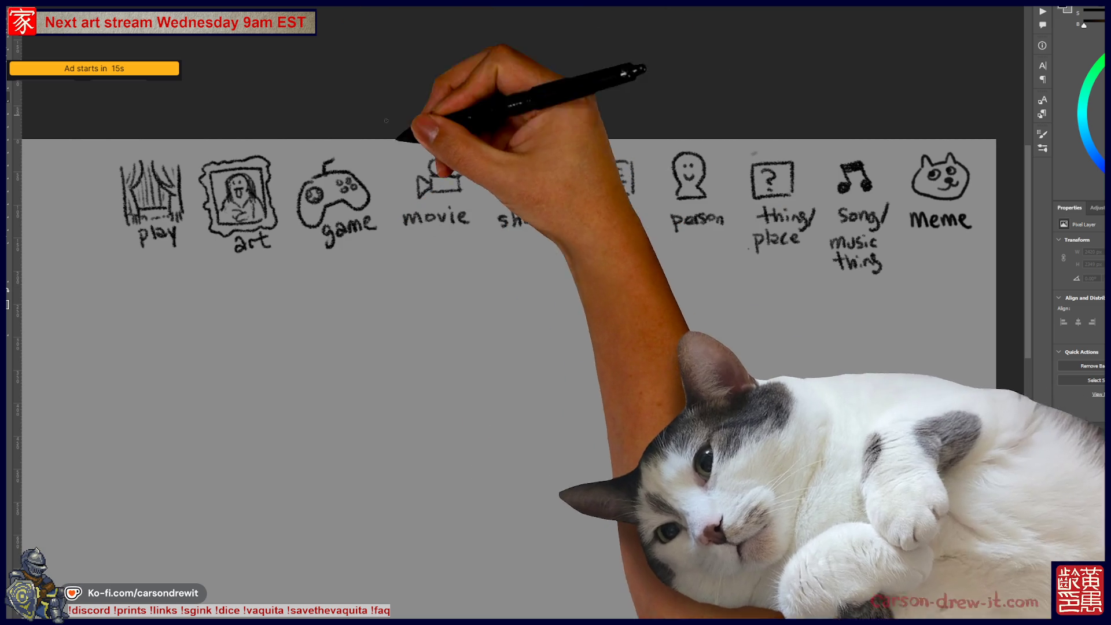
{"action": "left_click_drag", "start_coordinate": [451, 248], "coordinate": [486, 251]}
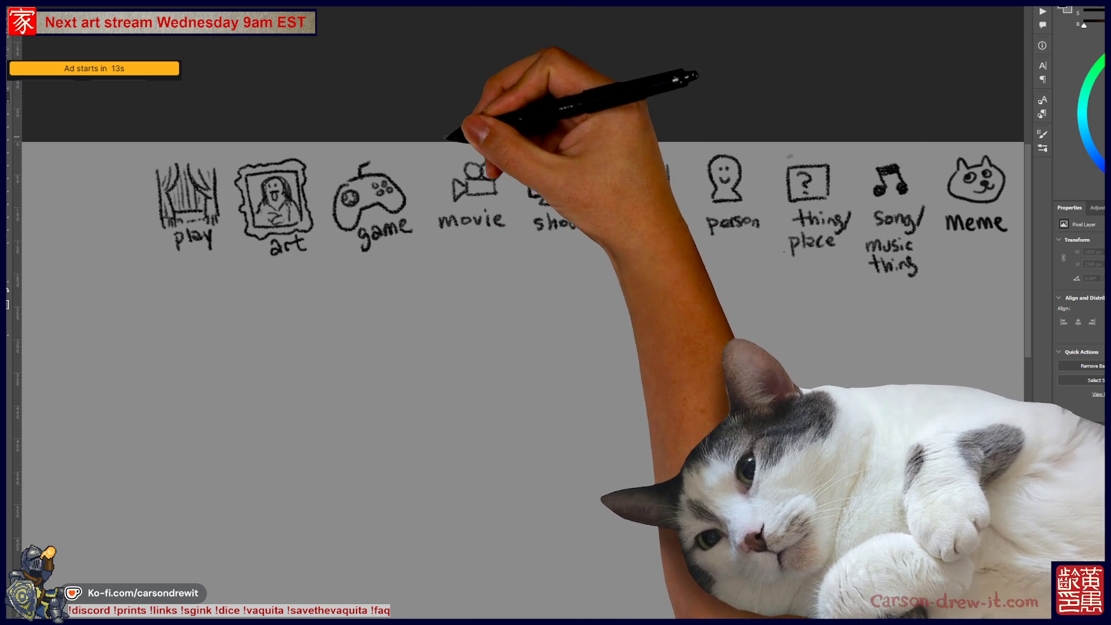
{"action": "left_click_drag", "start_coordinate": [556, 323], "coordinate": [628, 374]}
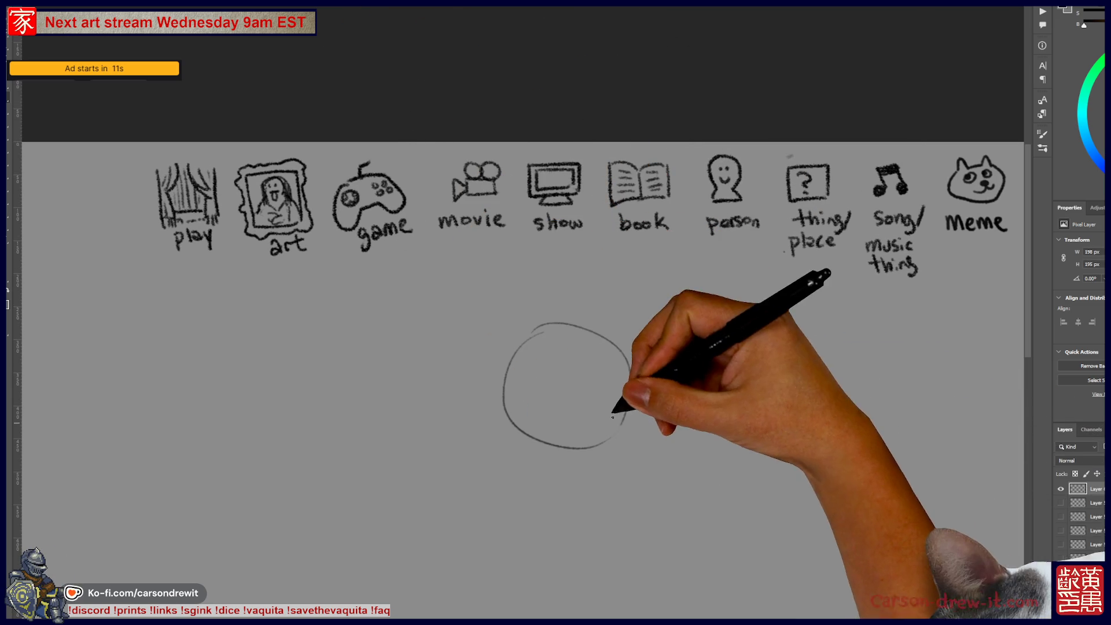
{"action": "mouse_move", "coordinate": [544, 347]}
{"action": "left_mouse_down"}
{"action": "mouse_move", "coordinate": [607, 428]}
{"action": "mouse_move", "coordinate": [620, 422]}
{"action": "left_mouse_up"}
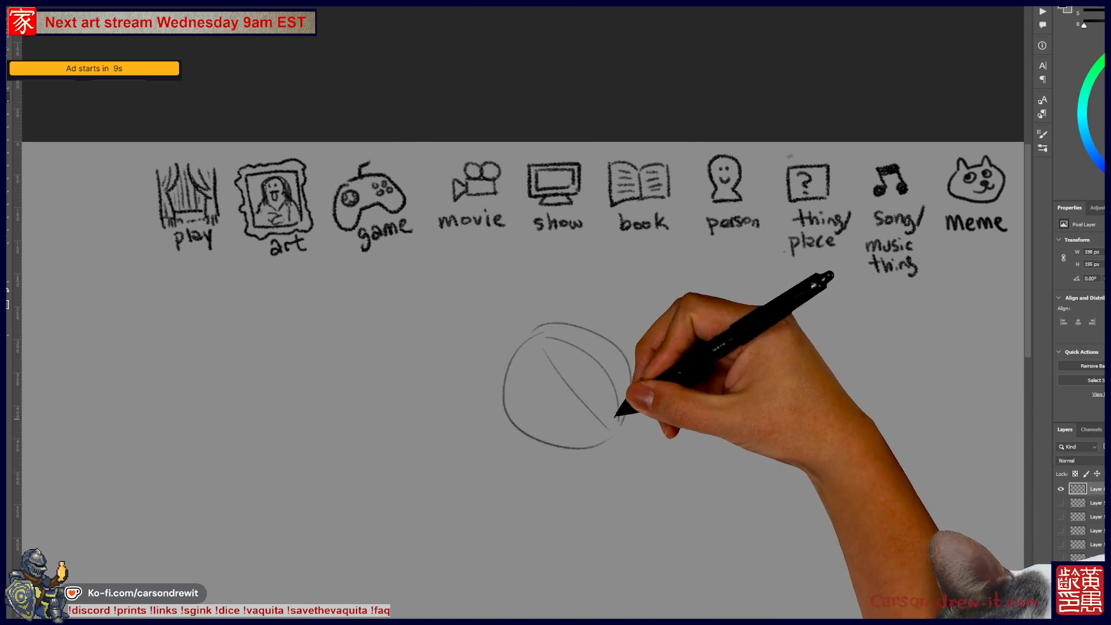
{"action": "left_click_drag", "start_coordinate": [587, 384], "coordinate": [571, 377]}
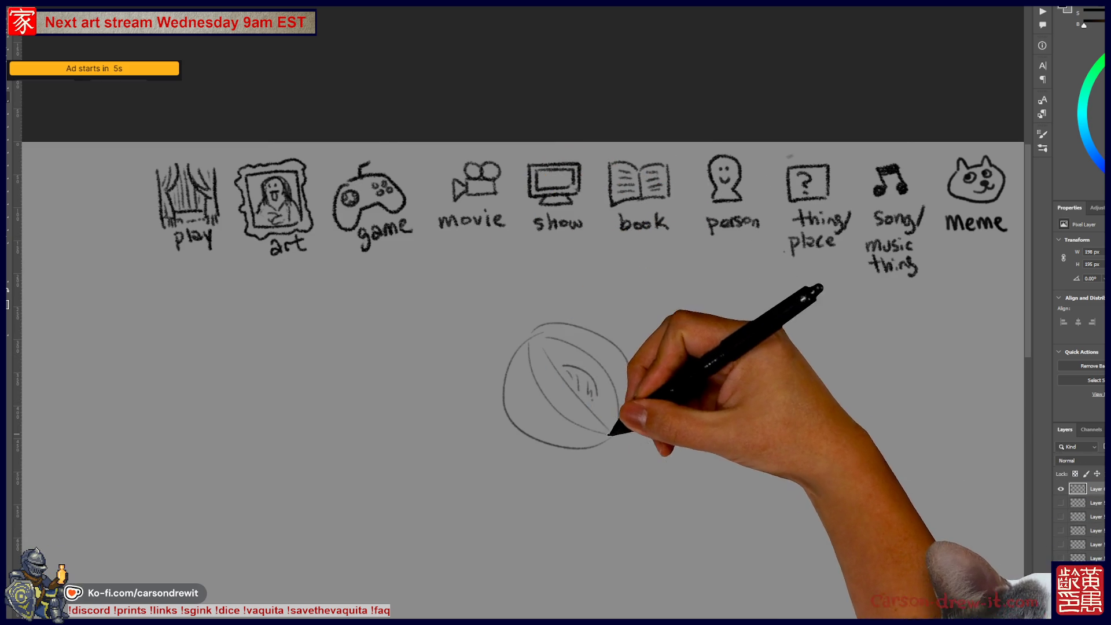
{"action": "left_click_drag", "start_coordinate": [581, 329], "coordinate": [634, 382]}
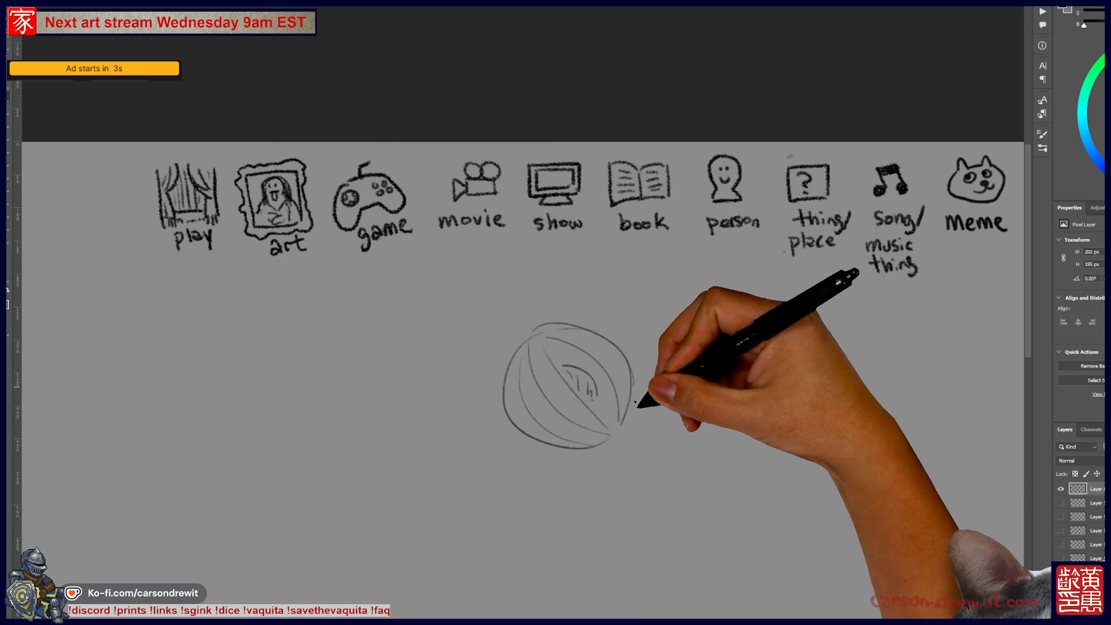
{"action": "key", "text": "Delete"}
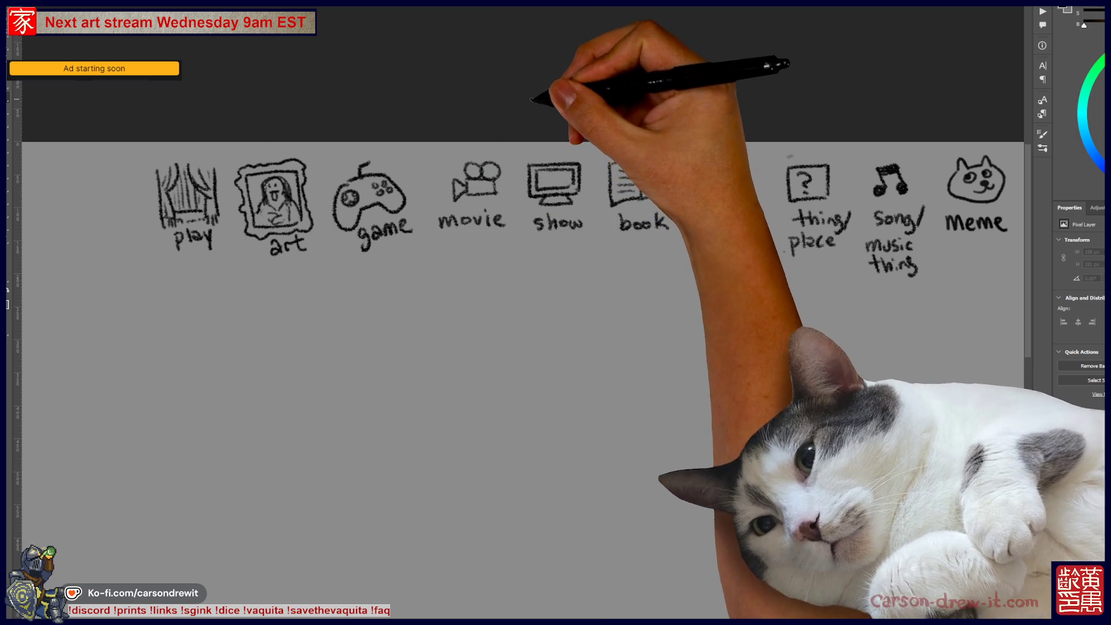
- Circle a category icon and draw a first blank word dash below the icon row
{"action": "left_click_drag", "start_coordinate": [515, 321], "coordinate": [541, 310]}
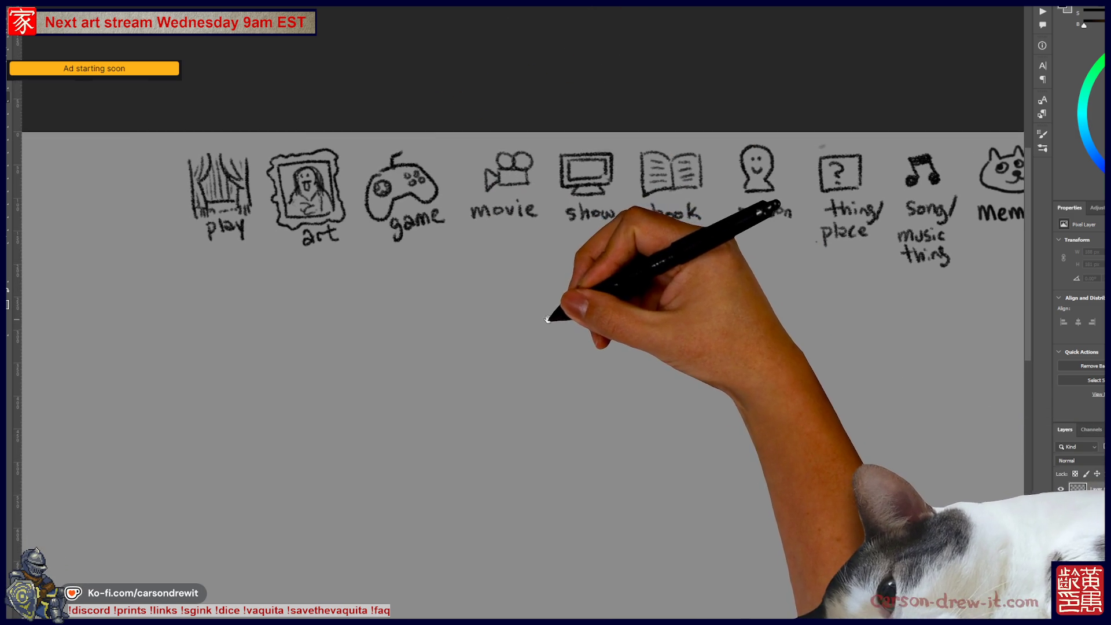
{"action": "left_click_drag", "start_coordinate": [608, 226], "coordinate": [571, 225]}
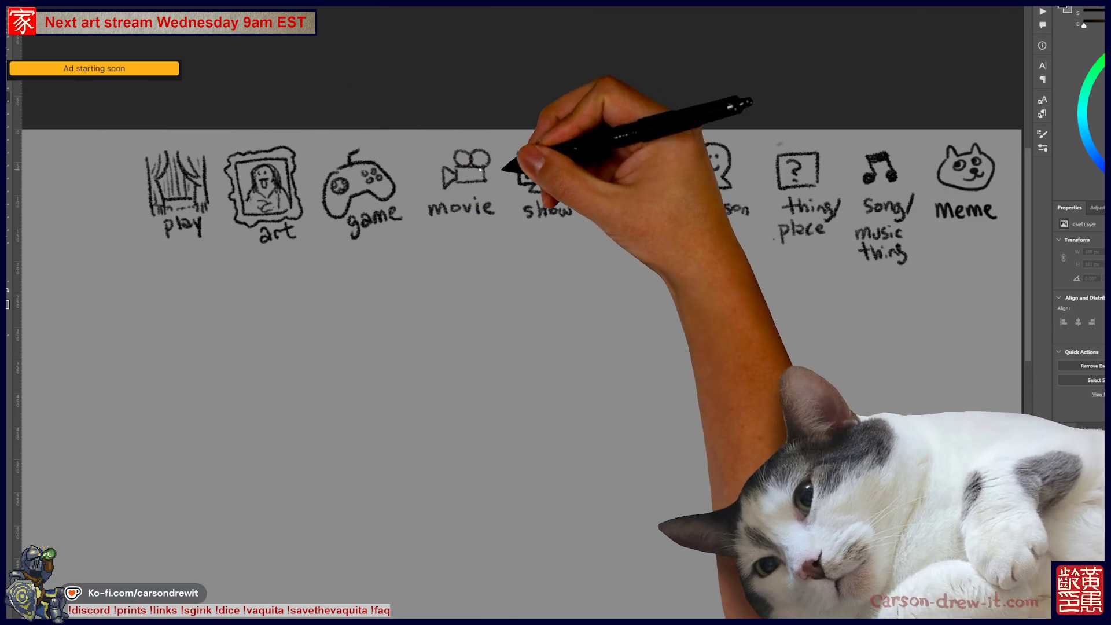
{"action": "left_click_drag", "start_coordinate": [631, 139], "coordinate": [636, 142]}
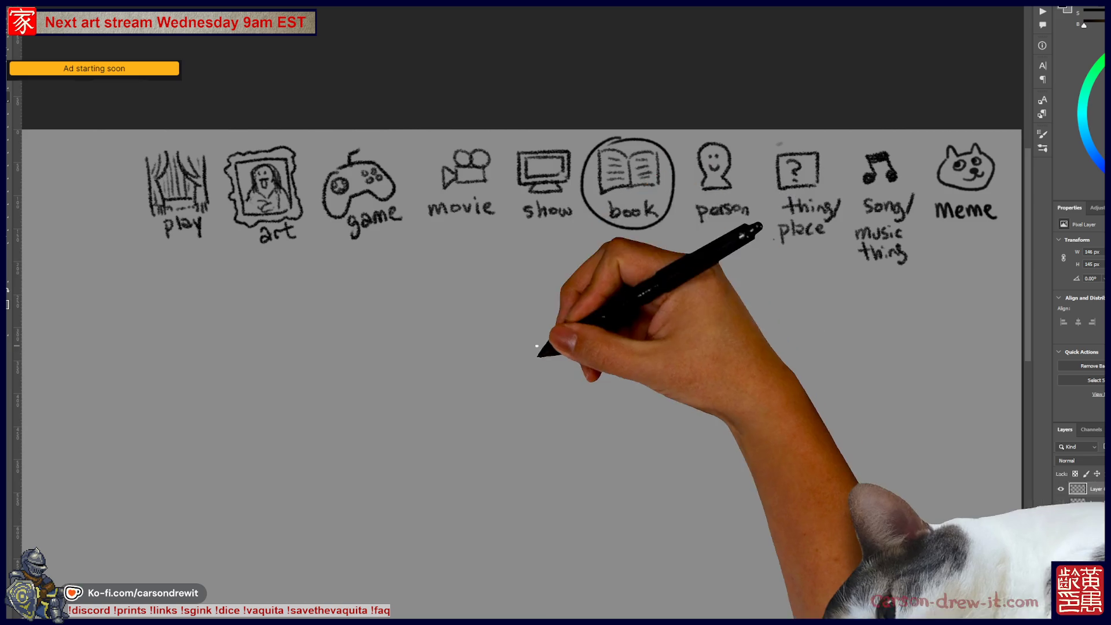
{"action": "left_click_drag", "start_coordinate": [538, 336], "coordinate": [490, 299]}
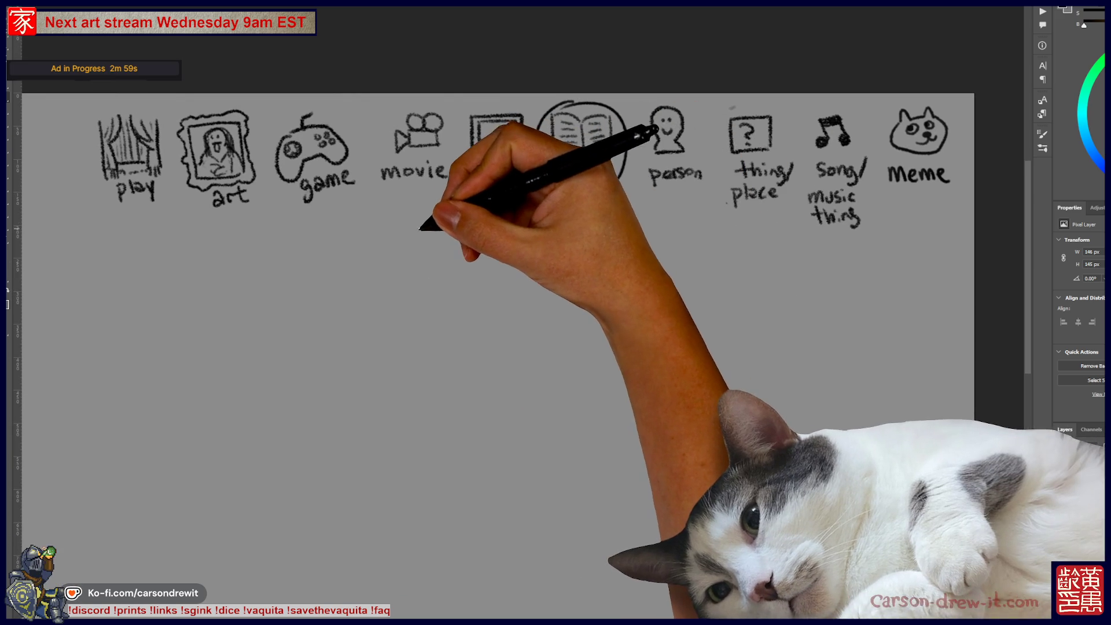
{"action": "left_click_drag", "start_coordinate": [383, 231], "coordinate": [632, 232]}
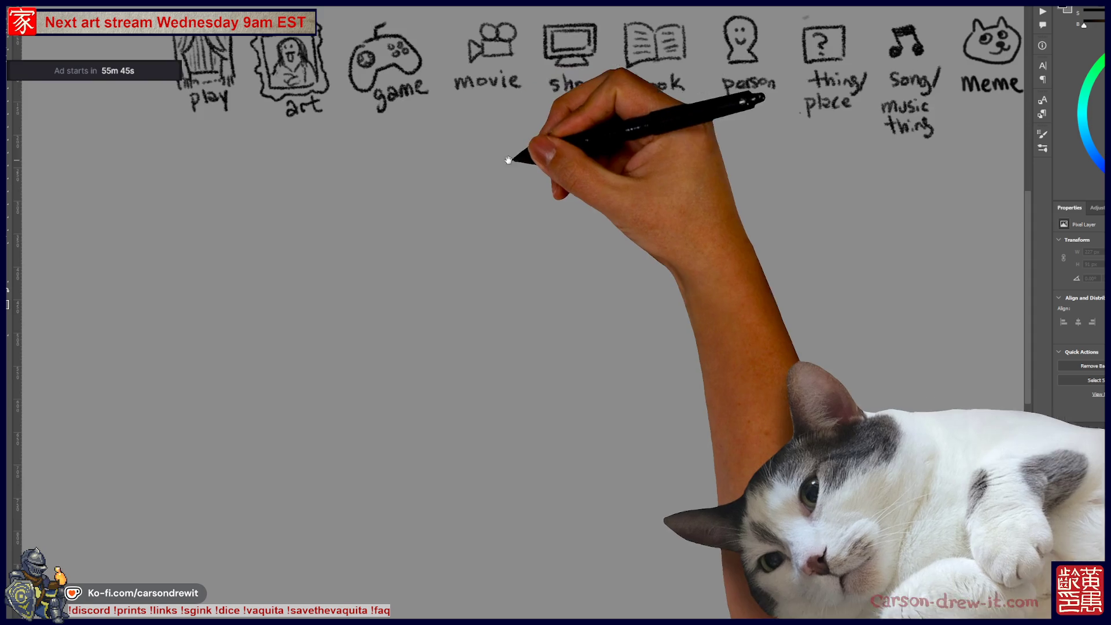
- Circle the movie icon and draw three blank answer dashes beneath the row
{"action": "left_click_drag", "start_coordinate": [554, 158], "coordinate": [467, 300]}
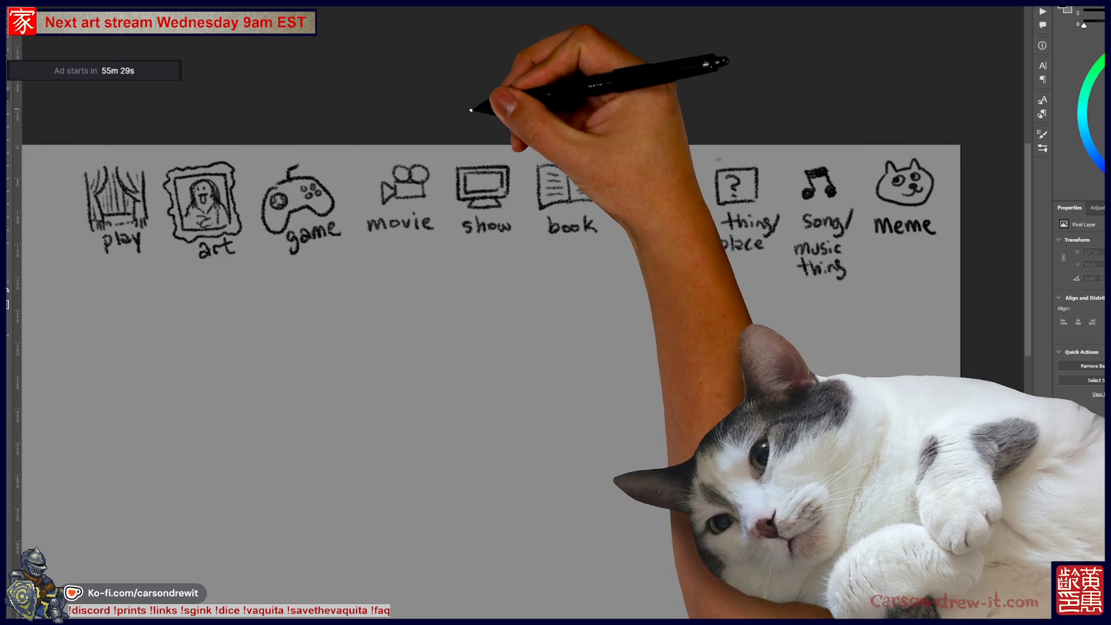
{"action": "left_click_drag", "start_coordinate": [408, 151], "coordinate": [393, 153]}
{"action": "left_click_drag", "start_coordinate": [466, 368], "coordinate": [590, 260]}
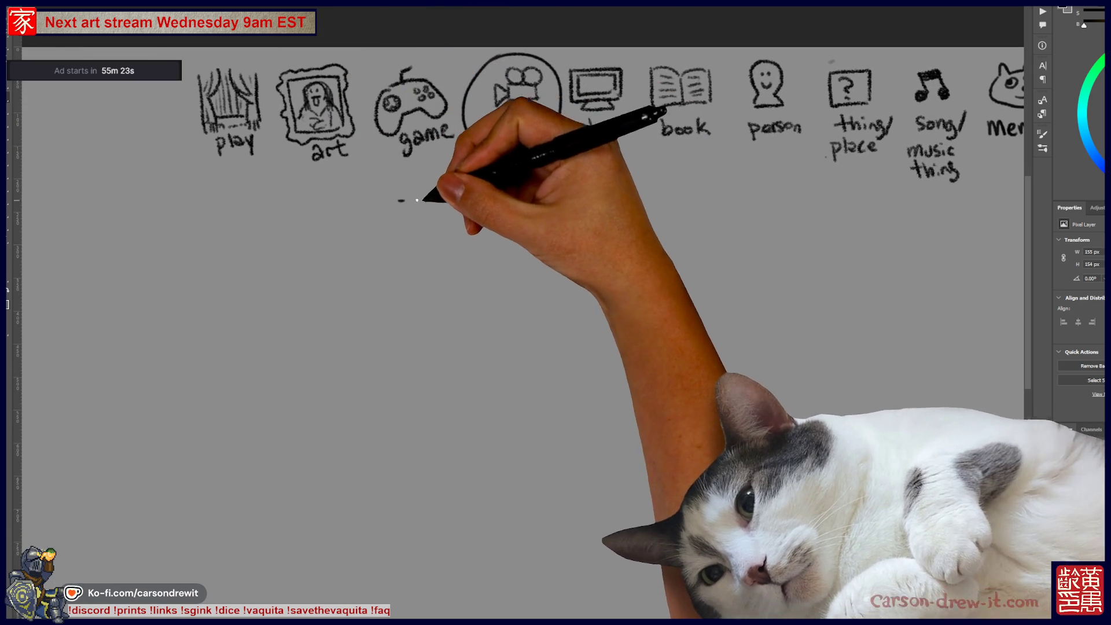
{"action": "left_click_drag", "start_coordinate": [398, 200], "coordinate": [697, 203]}
{"action": "left_click_drag", "start_coordinate": [665, 340], "coordinate": [713, 248]}
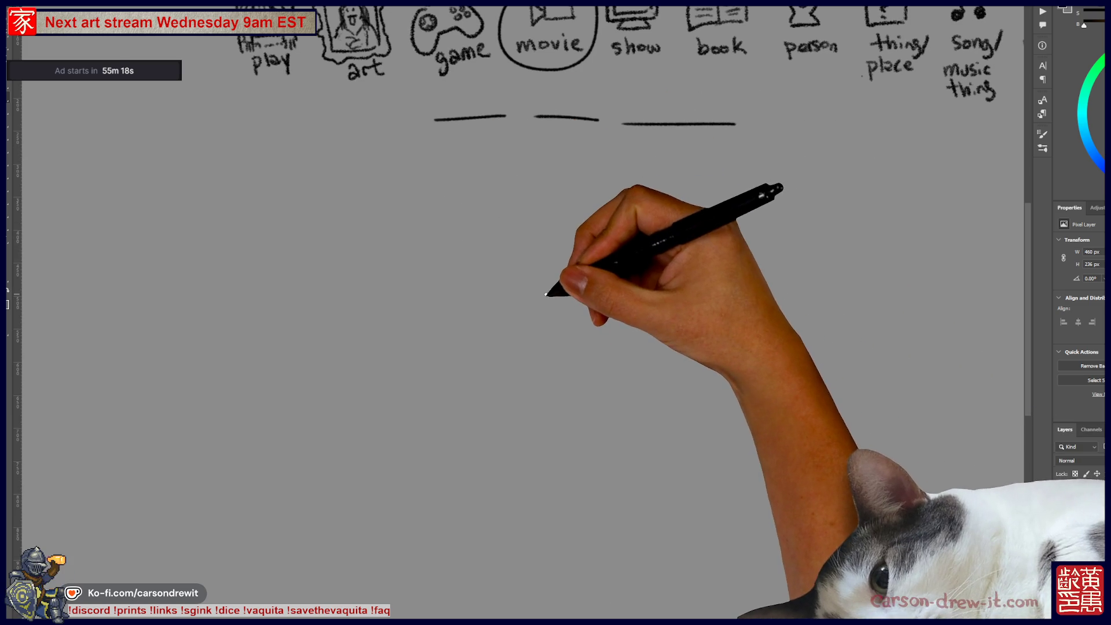
- Draw the first figure's face with two eye dots and a mouth, and outline a campfire flame
{"action": "left_click_drag", "start_coordinate": [553, 281], "coordinate": [556, 299]}
{"action": "key", "text": "ctrl+z"}
{"action": "left_click", "coordinate": [560, 283]}
{"action": "left_click", "coordinate": [586, 281]}
{"action": "left_click_drag", "start_coordinate": [580, 295], "coordinate": [580, 306]}
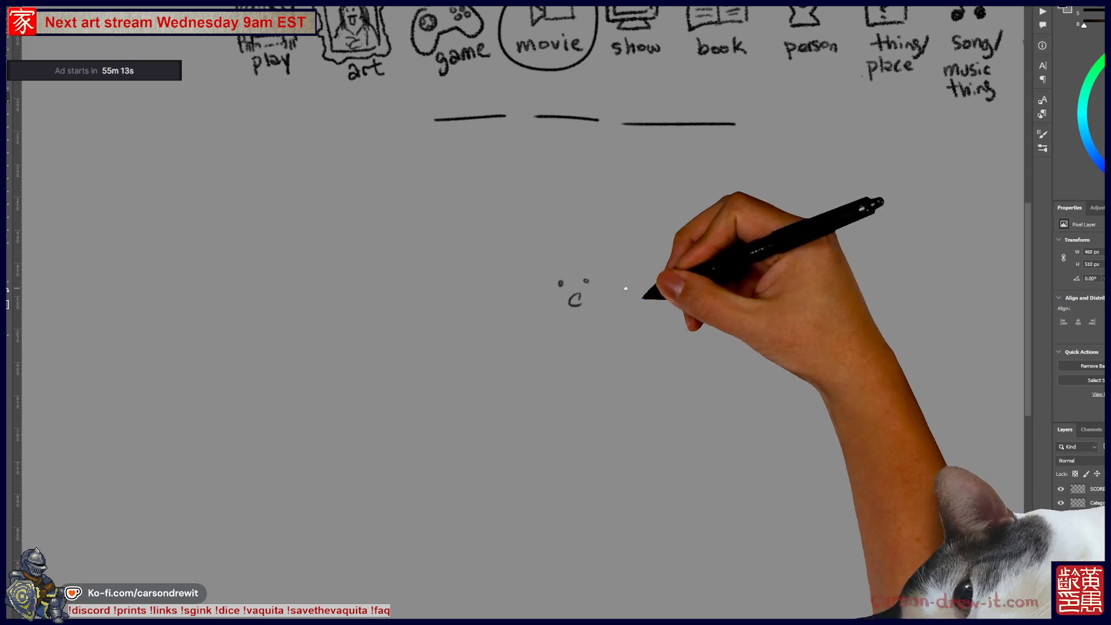
{"action": "mouse_move", "coordinate": [672, 362]}
{"action": "left_mouse_down"}
{"action": "mouse_move", "coordinate": [684, 301]}
{"action": "mouse_move", "coordinate": [721, 284]}
{"action": "mouse_move", "coordinate": [685, 359]}
{"action": "mouse_move", "coordinate": [643, 377]}
{"action": "mouse_move", "coordinate": [684, 374]}
{"action": "left_mouse_up"}
{"action": "mouse_move", "coordinate": [717, 245]}
{"action": "left_mouse_down"}
{"action": "mouse_move", "coordinate": [730, 348]}
{"action": "mouse_move", "coordinate": [707, 358]}
{"action": "mouse_move", "coordinate": [732, 373]}
{"action": "left_mouse_up"}
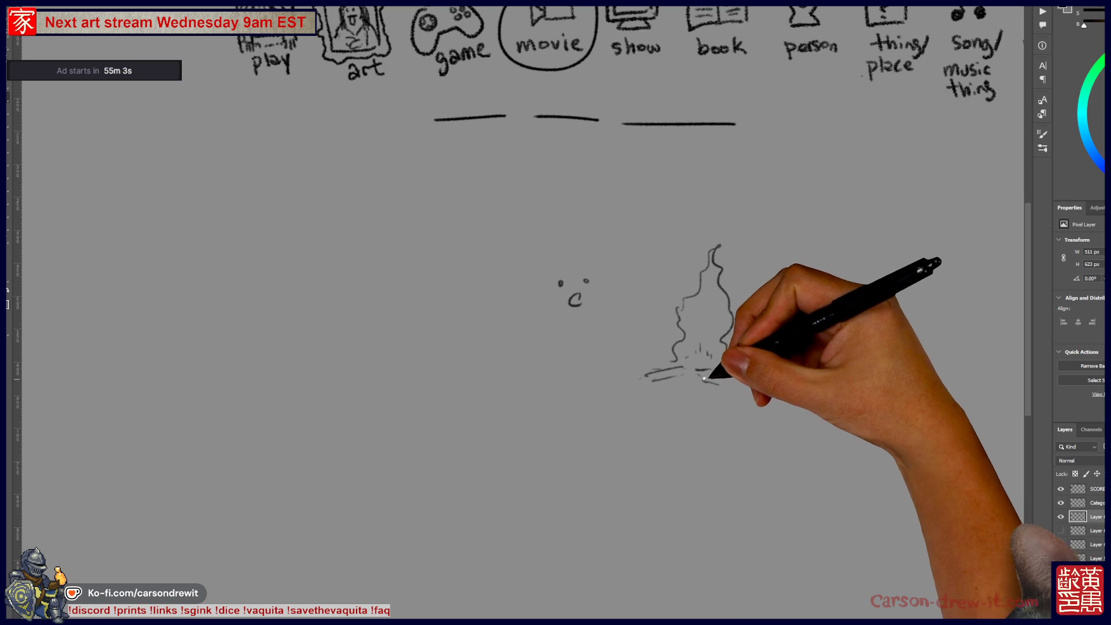
{"action": "left_click_drag", "start_coordinate": [668, 389], "coordinate": [681, 390]}
- Sketch the figure's wild hair, eyebrow and body, plus a flame squiggle and a small loop
{"action": "mouse_move", "coordinate": [555, 277]}
{"action": "left_mouse_down"}
{"action": "mouse_move", "coordinate": [587, 282]}
{"action": "mouse_move", "coordinate": [598, 270]}
{"action": "left_mouse_up"}
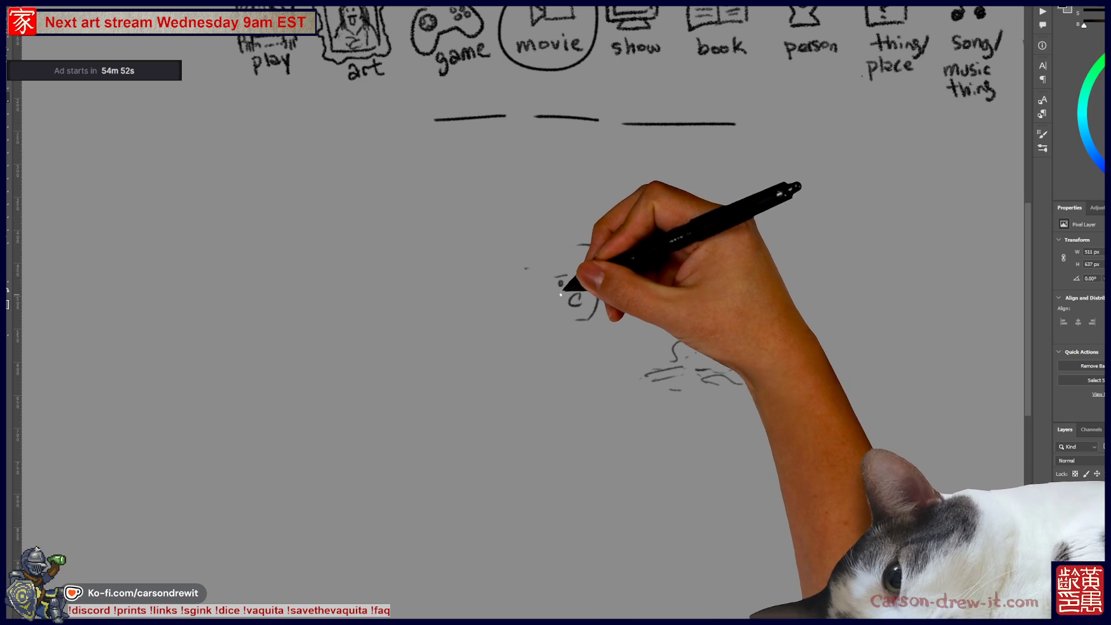
{"action": "mouse_move", "coordinate": [544, 239]}
{"action": "left_mouse_down"}
{"action": "mouse_move", "coordinate": [589, 244]}
{"action": "mouse_move", "coordinate": [503, 265]}
{"action": "mouse_move", "coordinate": [513, 292]}
{"action": "mouse_move", "coordinate": [602, 243]}
{"action": "left_mouse_up"}
{"action": "left_click_drag", "start_coordinate": [559, 280], "coordinate": [578, 303]}
{"action": "left_click_drag", "start_coordinate": [671, 330], "coordinate": [758, 382]}
{"action": "mouse_move", "coordinate": [602, 243]}
{"action": "left_mouse_down"}
{"action": "mouse_move", "coordinate": [619, 266]}
{"action": "mouse_move", "coordinate": [608, 292]}
{"action": "left_mouse_up"}
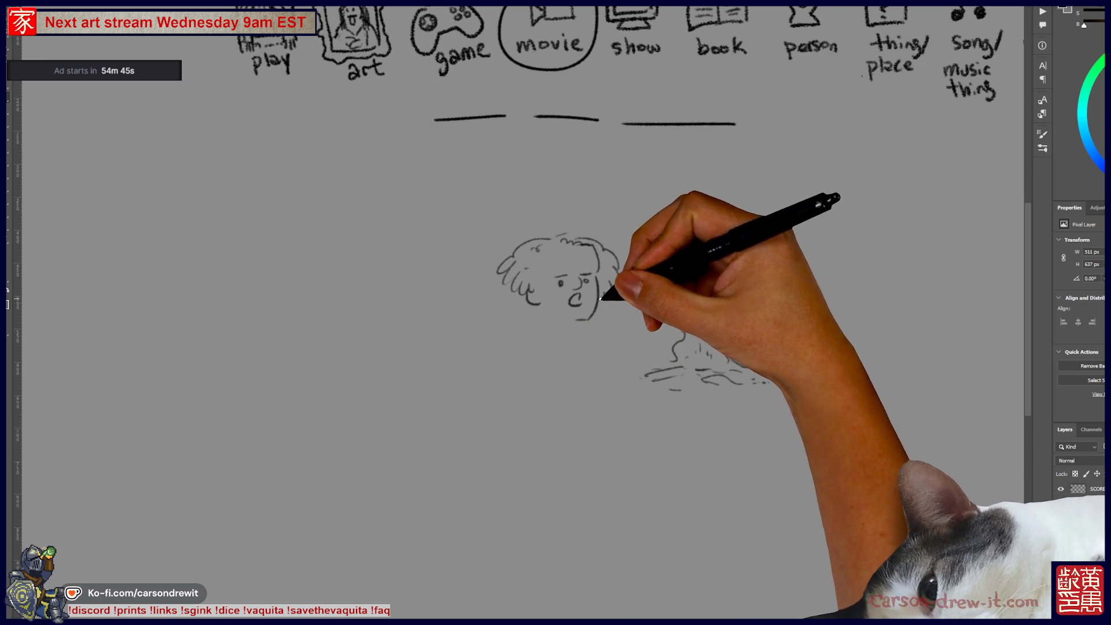
{"action": "mouse_move", "coordinate": [509, 254]}
{"action": "left_mouse_down"}
{"action": "mouse_move", "coordinate": [454, 284]}
{"action": "mouse_move", "coordinate": [431, 339]}
{"action": "mouse_move", "coordinate": [441, 351]}
{"action": "mouse_move", "coordinate": [481, 341]}
{"action": "mouse_move", "coordinate": [558, 347]}
{"action": "mouse_move", "coordinate": [525, 355]}
{"action": "mouse_move", "coordinate": [595, 322]}
{"action": "mouse_move", "coordinate": [496, 365]}
{"action": "mouse_move", "coordinate": [608, 336]}
{"action": "mouse_move", "coordinate": [612, 363]}
{"action": "left_mouse_up"}
{"action": "left_click_drag", "start_coordinate": [717, 249], "coordinate": [732, 330]}
{"action": "left_click_drag", "start_coordinate": [625, 391], "coordinate": [561, 418]}
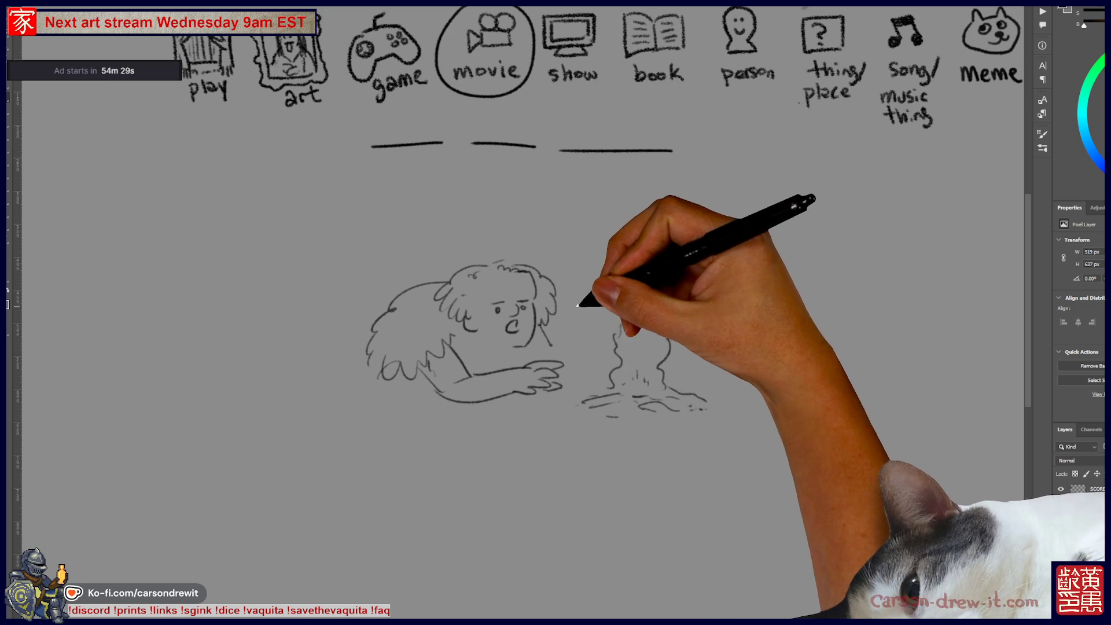
{"action": "mouse_move", "coordinate": [583, 292]}
{"action": "left_mouse_down"}
{"action": "mouse_move", "coordinate": [580, 310]}
{"action": "mouse_move", "coordinate": [602, 263]}
{"action": "mouse_move", "coordinate": [558, 382]}
{"action": "left_mouse_up"}
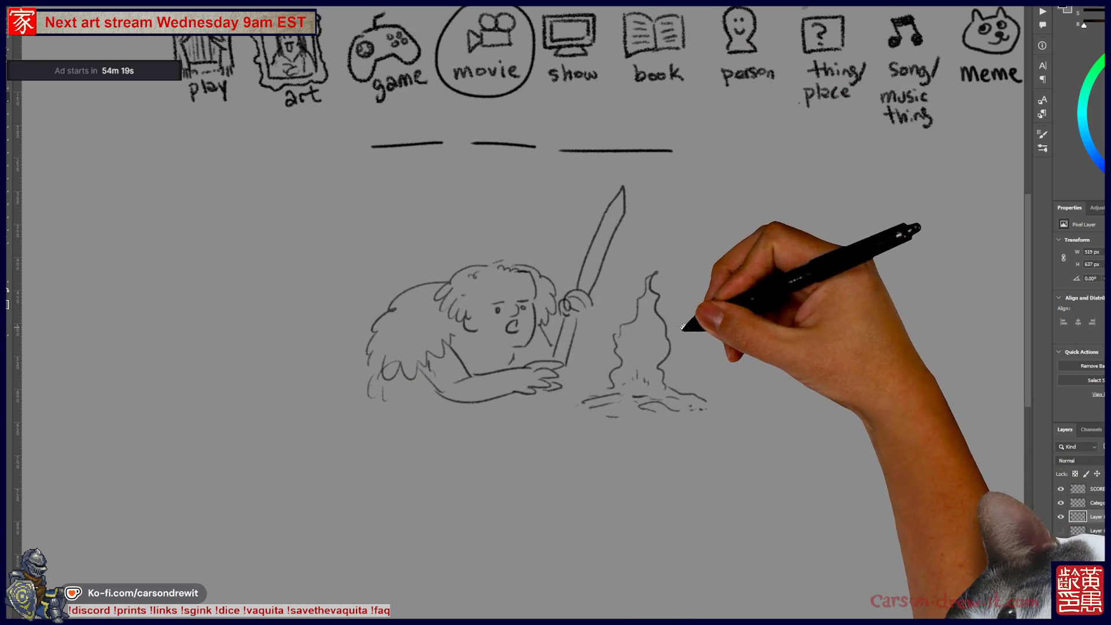
- Draw a second face right of the campfire, framed by long flowing hair
{"action": "left_click_drag", "start_coordinate": [686, 325], "coordinate": [600, 345]}
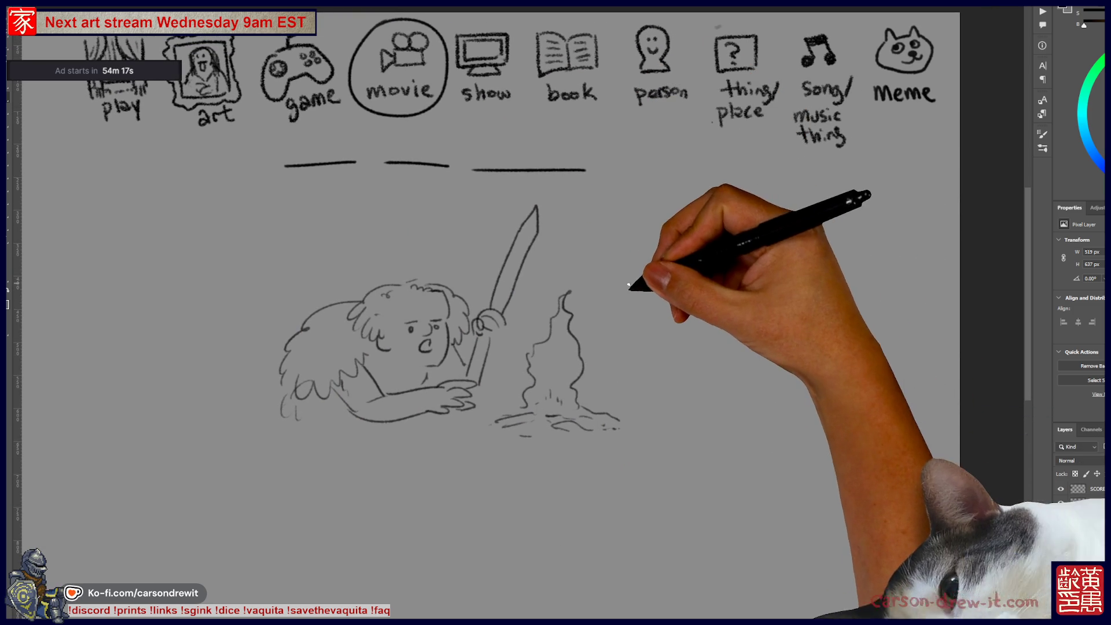
{"action": "left_click", "coordinate": [666, 293]}
{"action": "left_click_drag", "start_coordinate": [658, 314], "coordinate": [666, 313]}
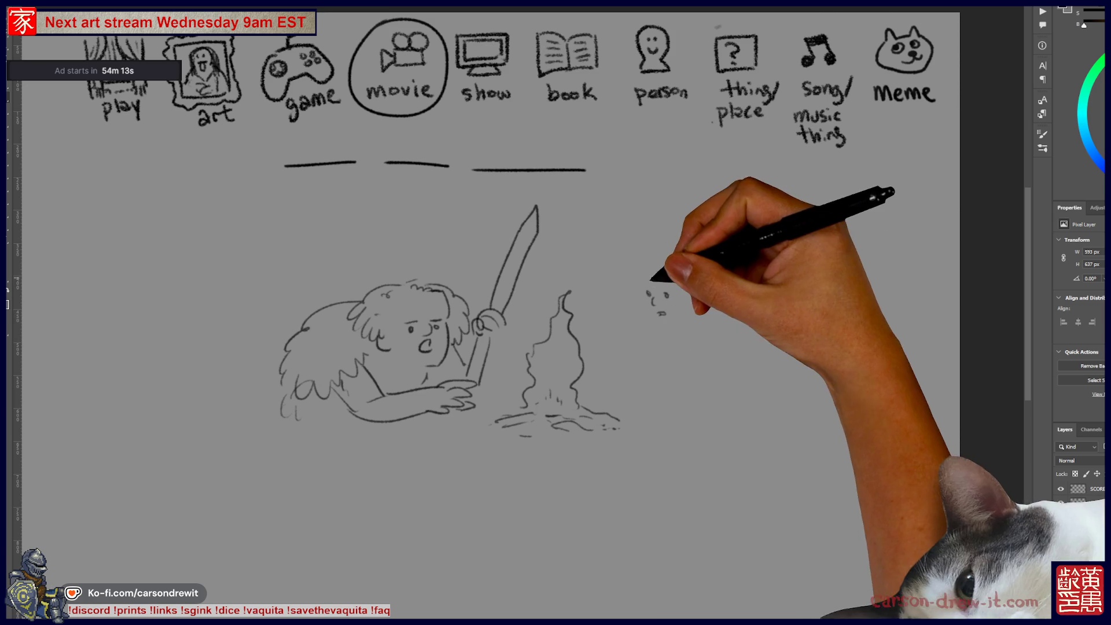
{"action": "mouse_move", "coordinate": [633, 265]}
{"action": "left_mouse_down"}
{"action": "mouse_move", "coordinate": [634, 359]}
{"action": "mouse_move", "coordinate": [667, 281]}
{"action": "mouse_move", "coordinate": [680, 323]}
{"action": "left_mouse_up"}
{"action": "mouse_move", "coordinate": [648, 246]}
{"action": "left_mouse_down"}
{"action": "mouse_move", "coordinate": [720, 281]}
{"action": "mouse_move", "coordinate": [702, 333]}
{"action": "mouse_move", "coordinate": [719, 332]}
{"action": "left_mouse_up"}
{"action": "mouse_move", "coordinate": [657, 248]}
{"action": "left_mouse_down"}
{"action": "mouse_move", "coordinate": [622, 273]}
{"action": "mouse_move", "coordinate": [723, 301]}
{"action": "left_mouse_up"}
{"action": "mouse_move", "coordinate": [677, 239]}
{"action": "left_mouse_down"}
{"action": "mouse_move", "coordinate": [784, 248]}
{"action": "mouse_move", "coordinate": [754, 318]}
{"action": "left_mouse_up"}
{"action": "left_click_drag", "start_coordinate": [732, 375], "coordinate": [737, 399]}
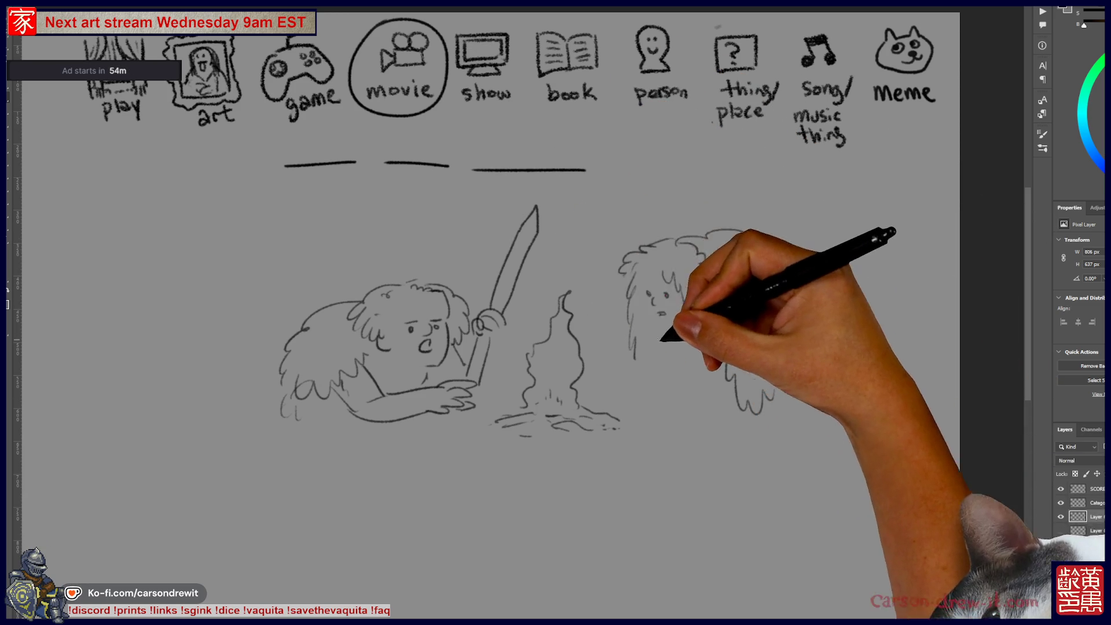
{"action": "mouse_move", "coordinate": [624, 317]}
{"action": "left_mouse_down"}
{"action": "mouse_move", "coordinate": [616, 346]}
{"action": "mouse_move", "coordinate": [671, 373]}
{"action": "left_mouse_up"}
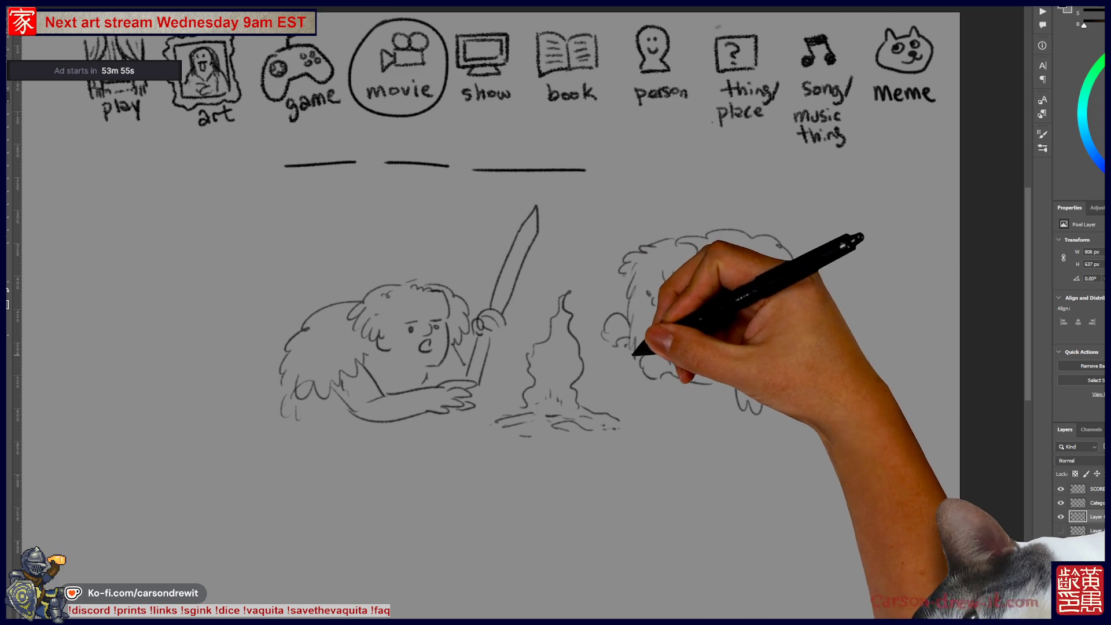
- Put a sword in the second figure's hand and add more hair strands along its right side
{"action": "left_click_drag", "start_coordinate": [557, 257], "coordinate": [608, 307]}
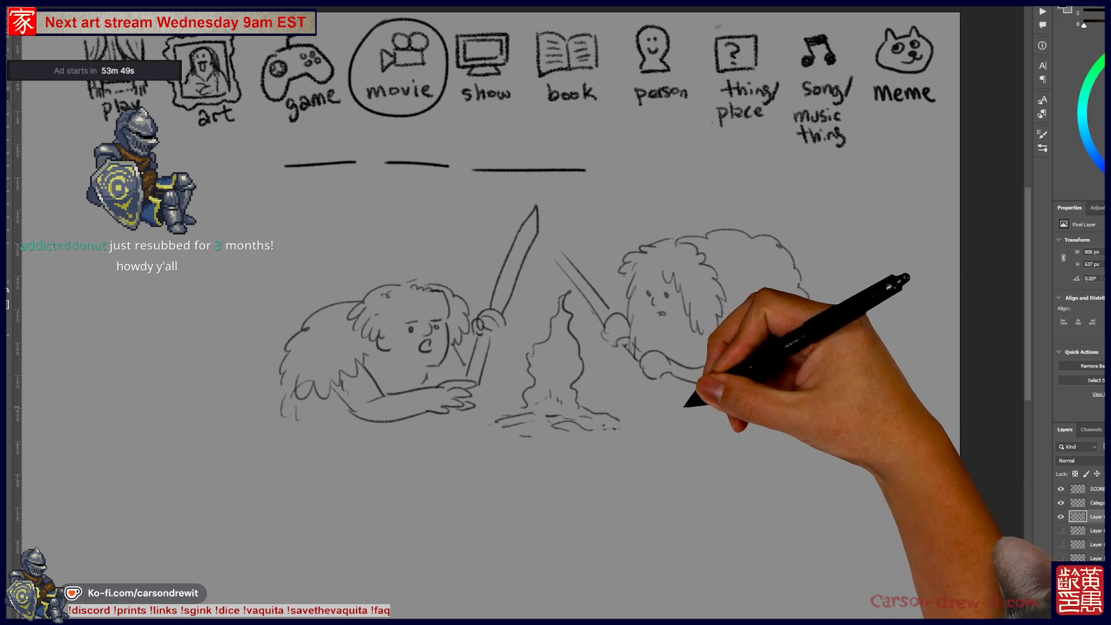
{"action": "left_click_drag", "start_coordinate": [660, 379], "coordinate": [714, 428]}
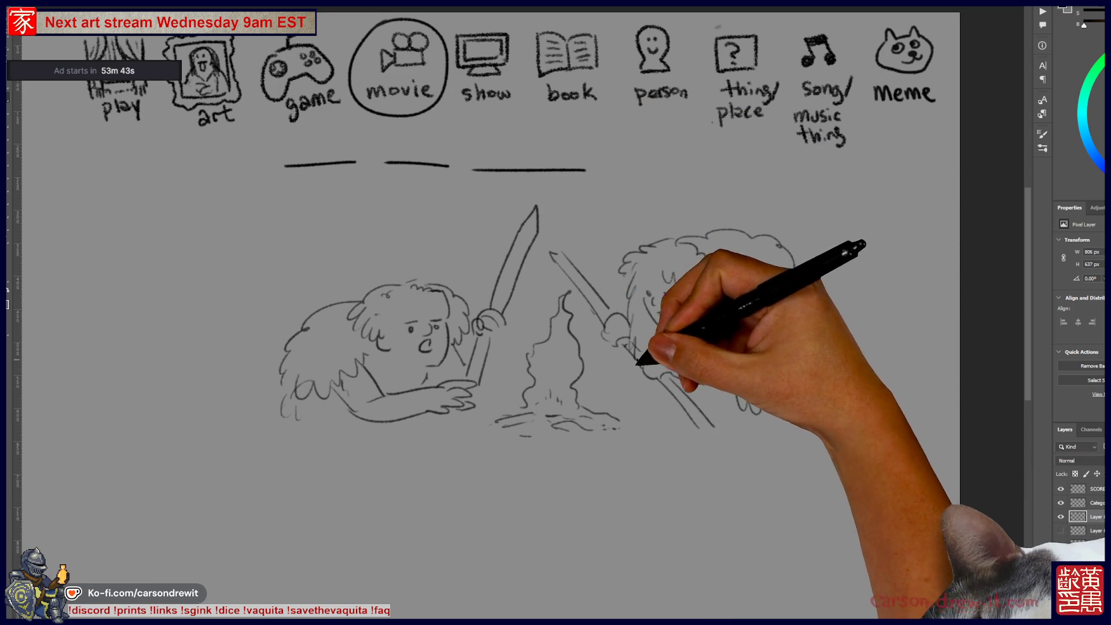
{"action": "mouse_move", "coordinate": [720, 399]}
{"action": "left_mouse_down"}
{"action": "mouse_move", "coordinate": [763, 408]}
{"action": "mouse_move", "coordinate": [778, 427]}
{"action": "left_mouse_up"}
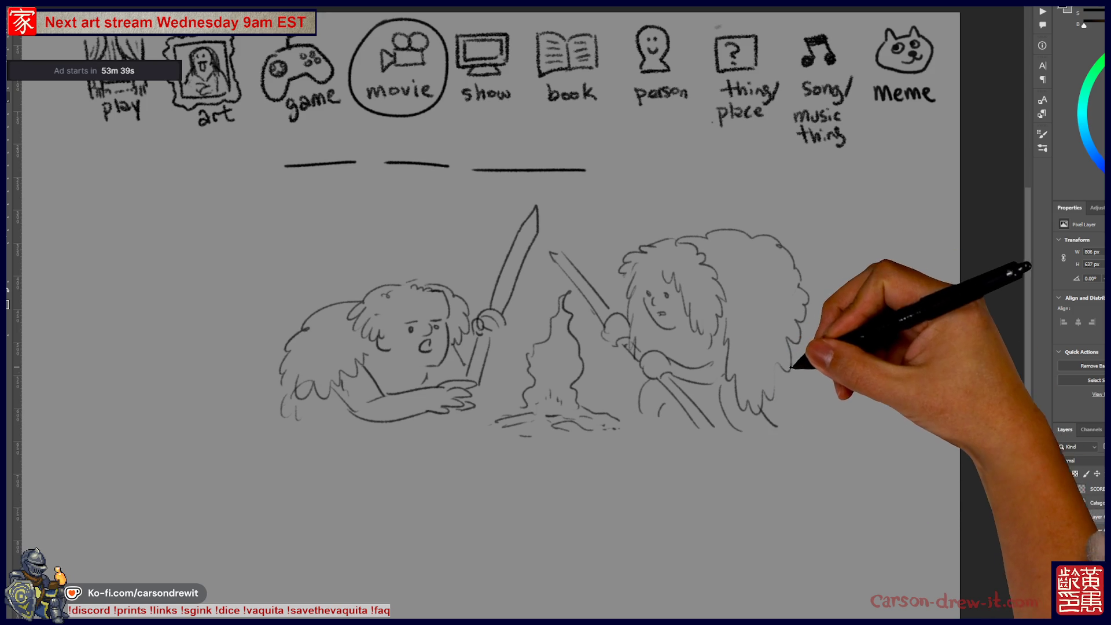
{"action": "left_click_drag", "start_coordinate": [803, 336], "coordinate": [808, 410]}
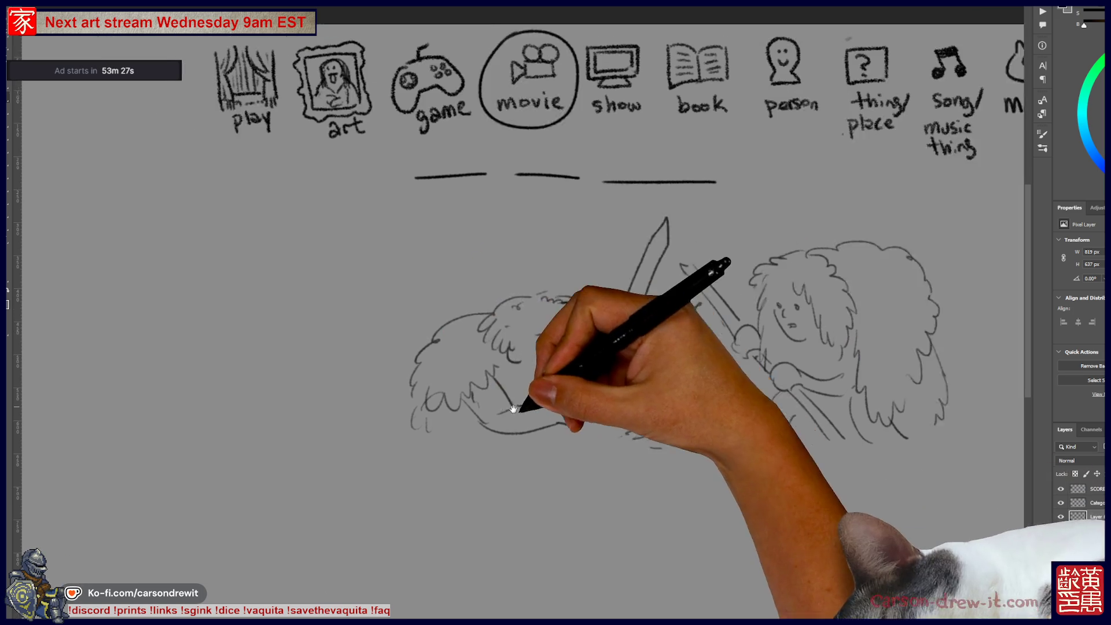
{"action": "left_click_drag", "start_coordinate": [686, 319], "coordinate": [841, 341]}
{"action": "scroll", "coordinate": [466, 173], "scroll_direction": "left", "scroll_amount": 5}
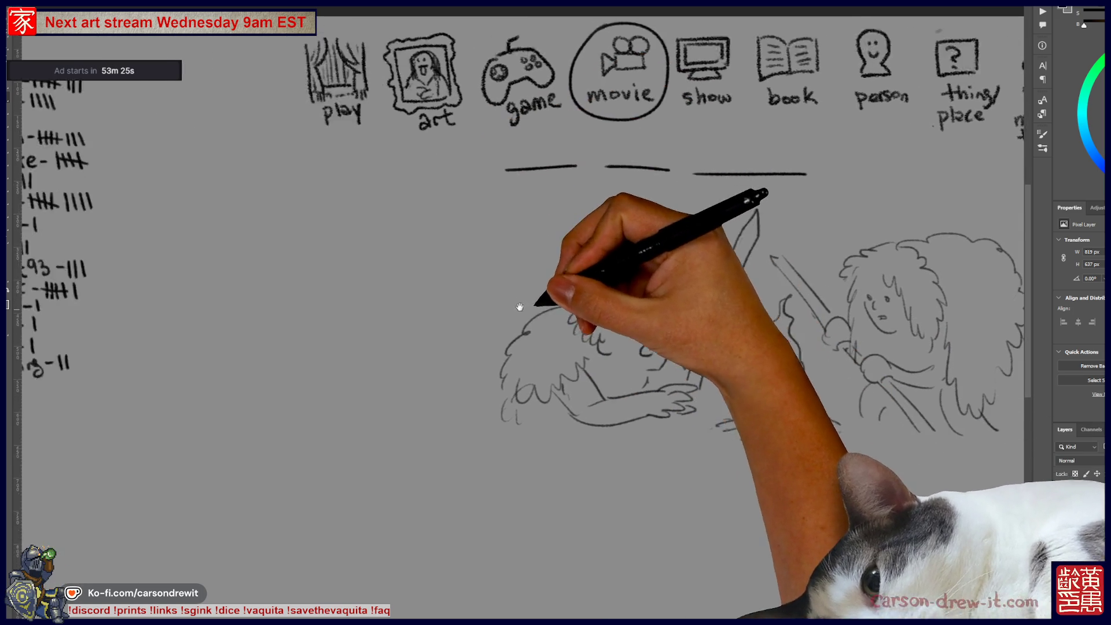
- Circle the first blank and sketch a certificate with a seal, writing marks and a signature
{"action": "left_click_drag", "start_coordinate": [631, 189], "coordinate": [555, 188]}
{"action": "left_click_drag", "start_coordinate": [613, 155], "coordinate": [578, 156]}
{"action": "left_click_drag", "start_coordinate": [427, 263], "coordinate": [492, 265]}
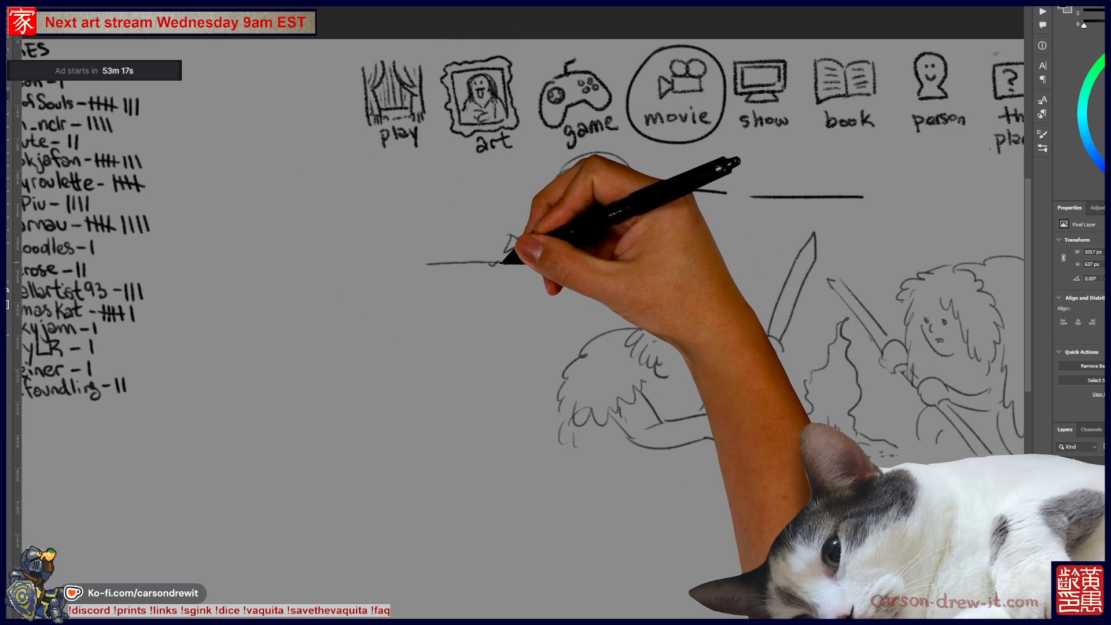
{"action": "mouse_move", "coordinate": [428, 265]}
{"action": "left_mouse_down"}
{"action": "mouse_move", "coordinate": [435, 379]}
{"action": "mouse_move", "coordinate": [485, 380]}
{"action": "left_mouse_up"}
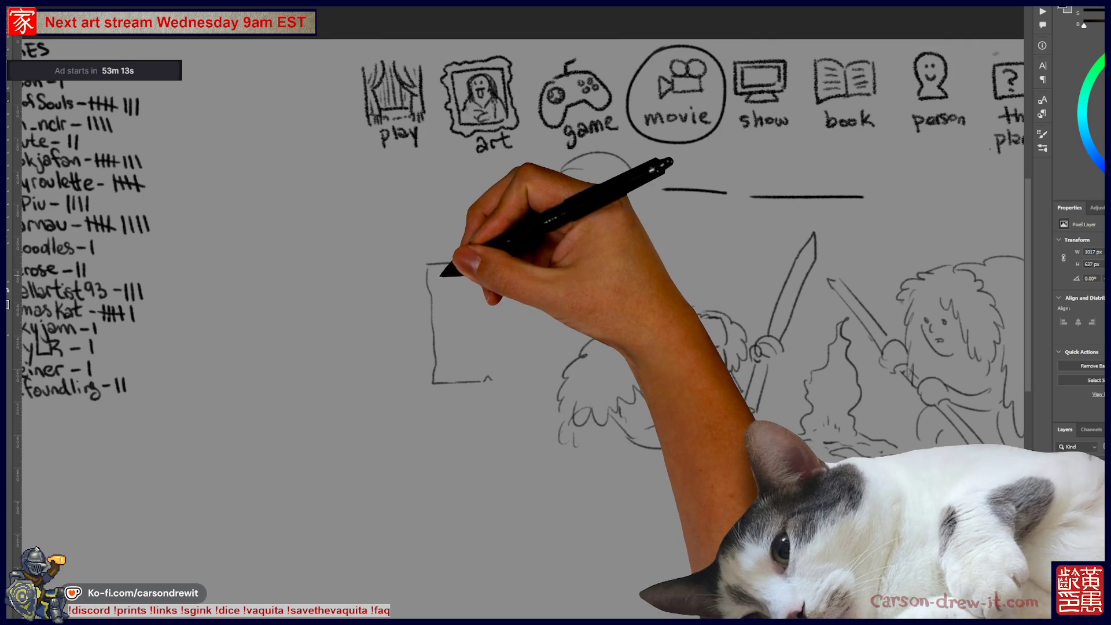
{"action": "left_click_drag", "start_coordinate": [447, 280], "coordinate": [449, 282]}
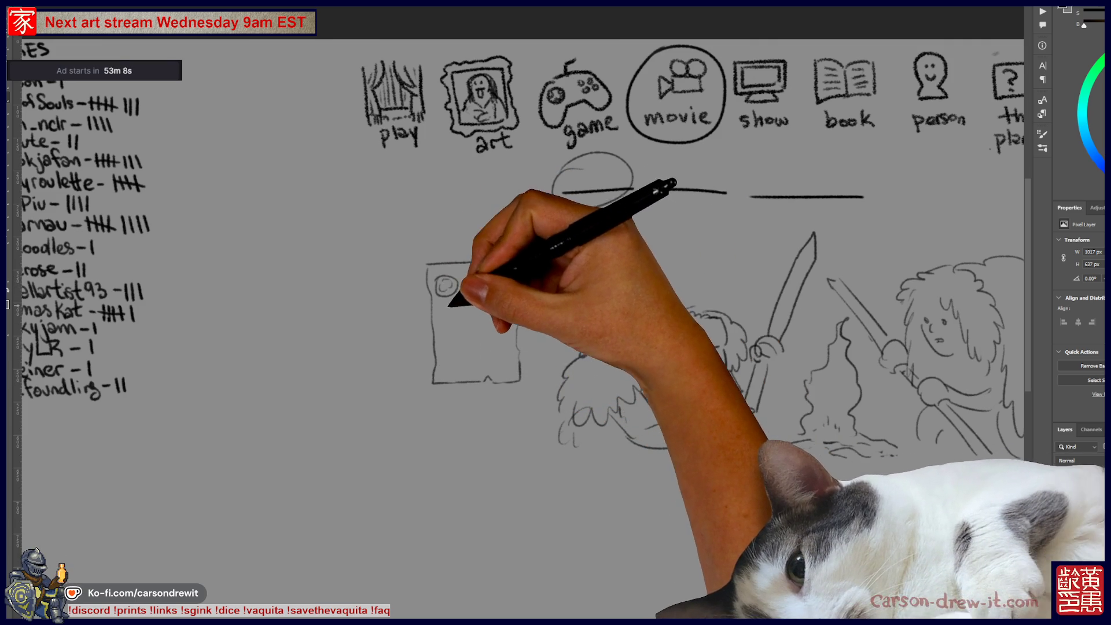
{"action": "left_click_drag", "start_coordinate": [470, 284], "coordinate": [480, 284]}
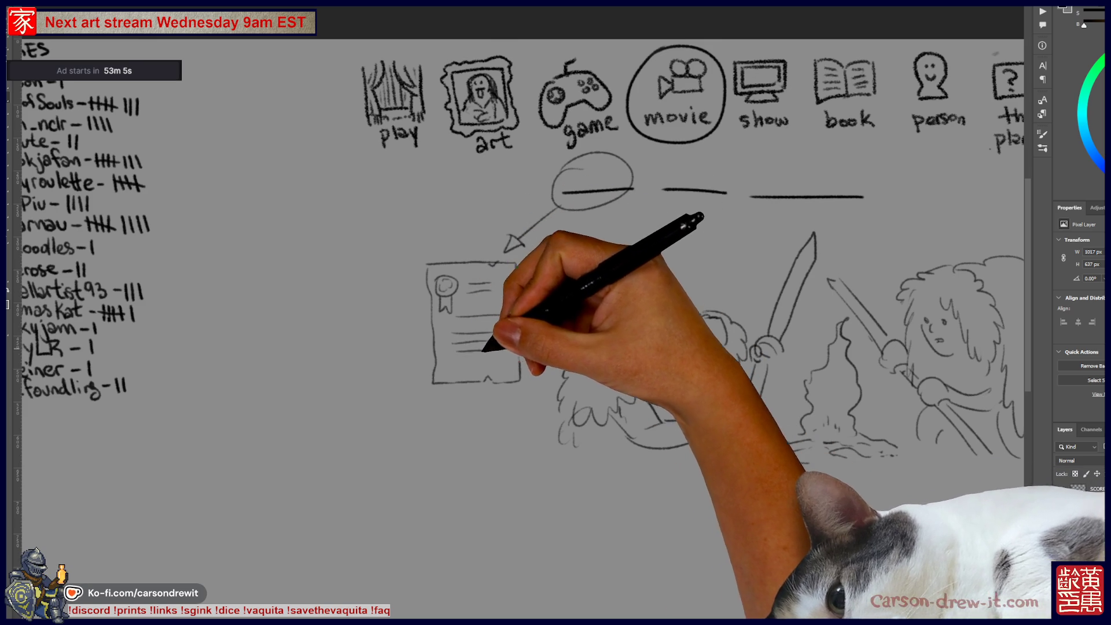
{"action": "key", "text": "ctrl"}
{"action": "left_click_drag", "start_coordinate": [449, 361], "coordinate": [452, 373]}
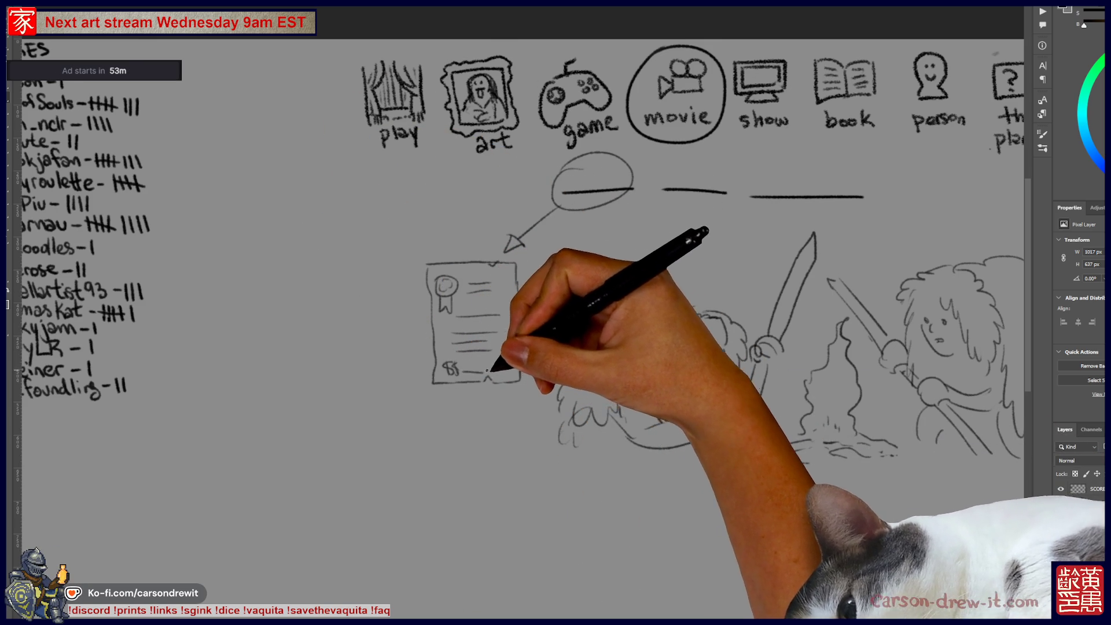
- Sketch a bald figure with a hand, arm, shoulder and legs left of the certificate
{"action": "mouse_move", "coordinate": [318, 329]}
{"action": "left_mouse_down"}
{"action": "mouse_move", "coordinate": [323, 343]}
{"action": "mouse_move", "coordinate": [369, 351]}
{"action": "mouse_move", "coordinate": [361, 312]}
{"action": "left_mouse_up"}
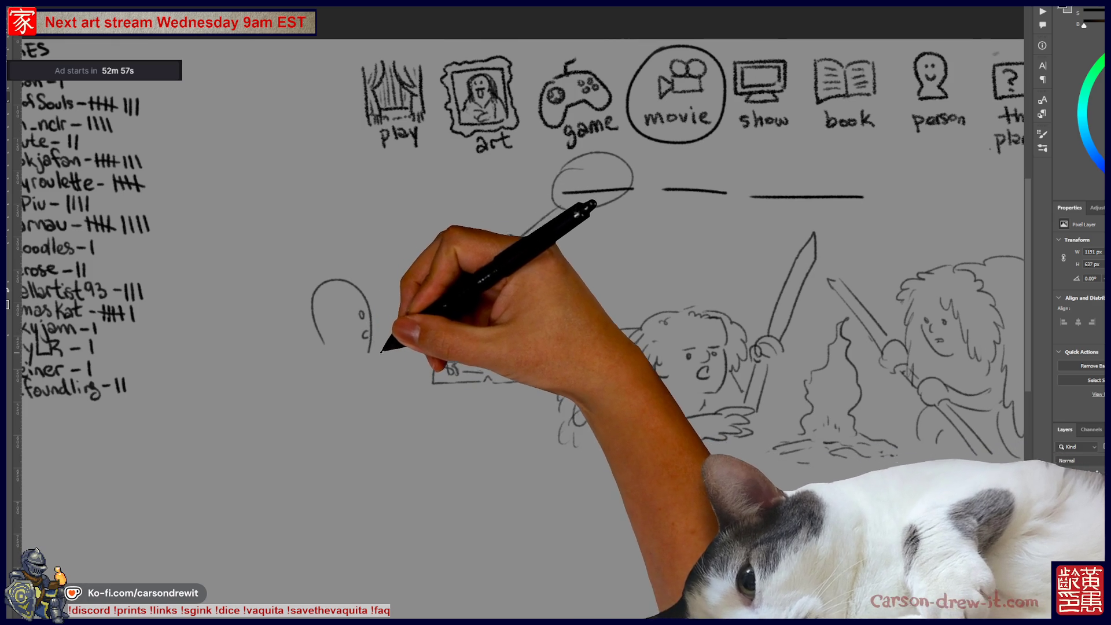
{"action": "left_click_drag", "start_coordinate": [374, 346], "coordinate": [382, 370]}
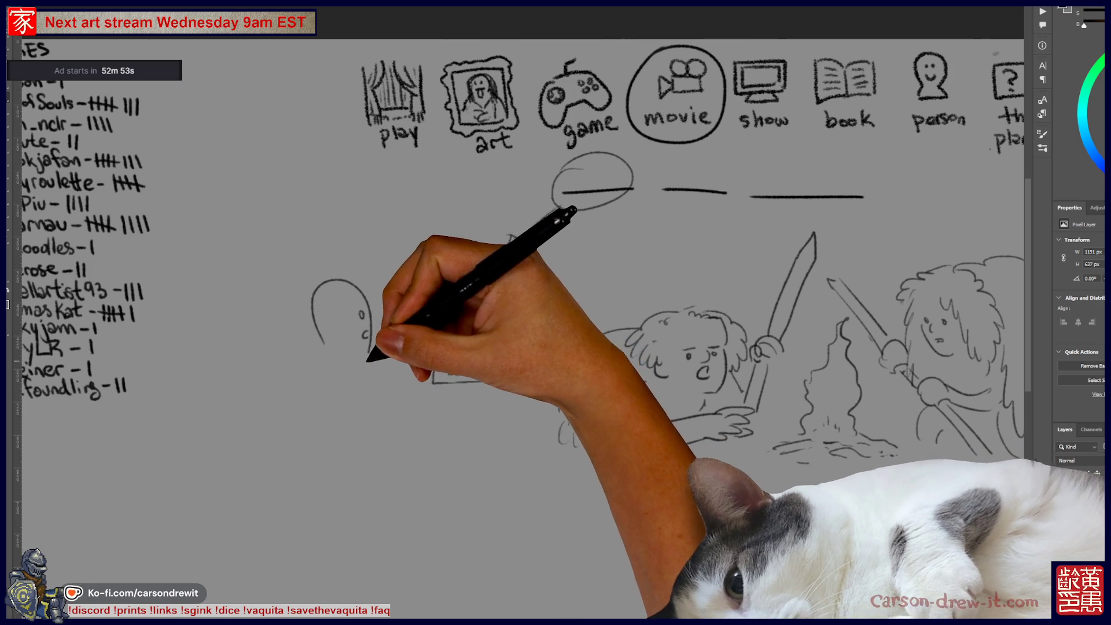
{"action": "left_click_drag", "start_coordinate": [354, 381], "coordinate": [409, 408]}
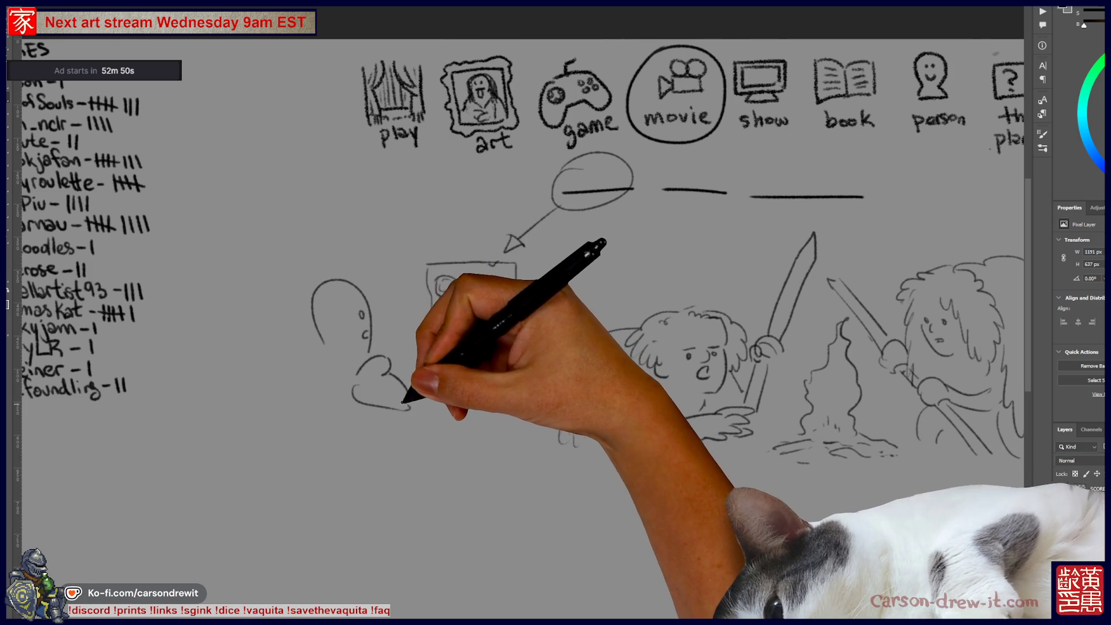
{"action": "left_click_drag", "start_coordinate": [310, 347], "coordinate": [300, 489]}
{"action": "left_click_drag", "start_coordinate": [376, 417], "coordinate": [380, 507]}
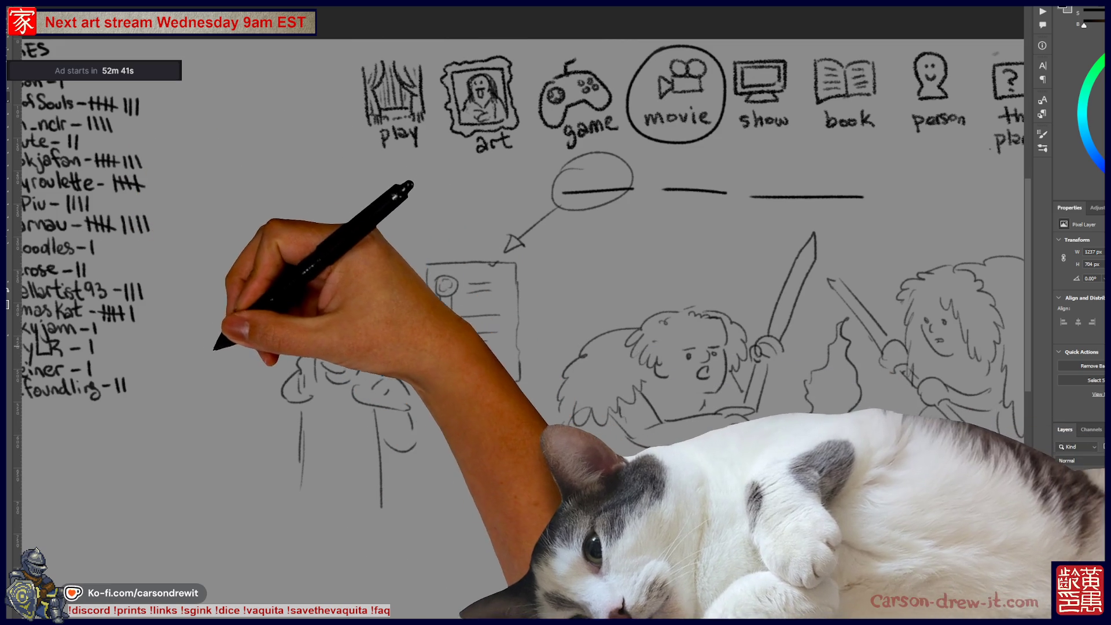
- Draw a witch with a pointed, brimmed hat, wavy hair and body lines
{"action": "left_click_drag", "start_coordinate": [454, 281], "coordinate": [446, 313]}
{"action": "left_click_drag", "start_coordinate": [197, 361], "coordinate": [272, 376]}
{"action": "mouse_move", "coordinate": [199, 352]}
{"action": "left_mouse_down"}
{"action": "mouse_move", "coordinate": [171, 296]}
{"action": "mouse_move", "coordinate": [246, 327]}
{"action": "mouse_move", "coordinate": [237, 354]}
{"action": "left_mouse_up"}
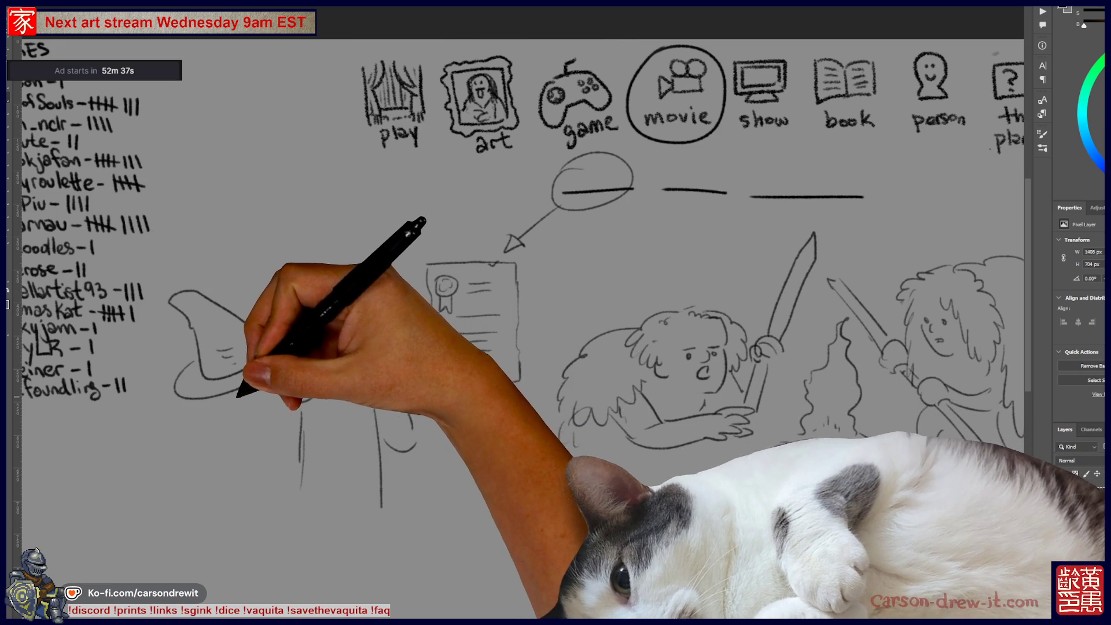
{"action": "mouse_move", "coordinate": [223, 403]}
{"action": "left_mouse_down"}
{"action": "mouse_move", "coordinate": [260, 407]}
{"action": "mouse_move", "coordinate": [192, 477]}
{"action": "left_mouse_up"}
{"action": "left_click_drag", "start_coordinate": [271, 492], "coordinate": [272, 409]}
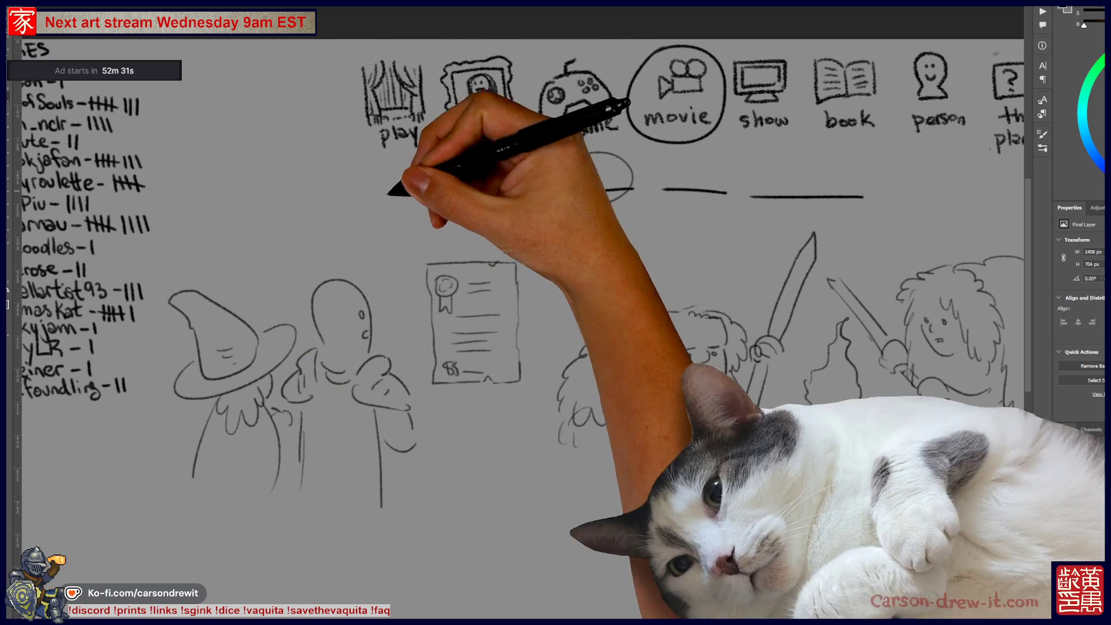
- Ring the certificate with an oval and draw crossed swords by the bald figure's hand
{"action": "left_click_drag", "start_coordinate": [470, 236], "coordinate": [463, 395]}
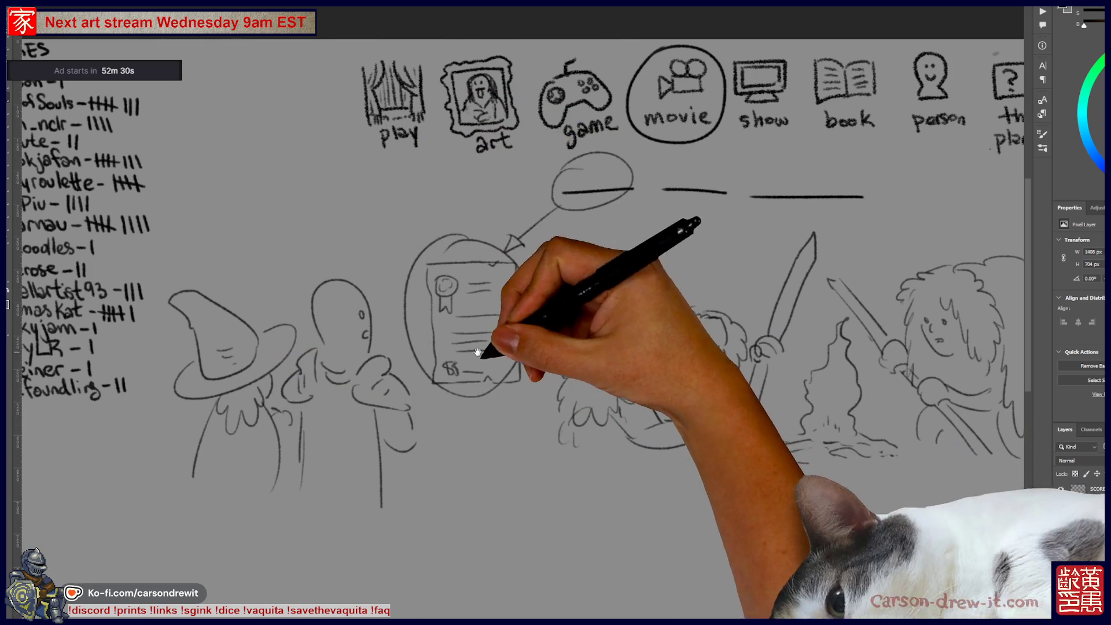
{"action": "left_click_drag", "start_coordinate": [486, 324], "coordinate": [390, 365]}
{"action": "left_click_drag", "start_coordinate": [524, 582], "coordinate": [521, 579]}
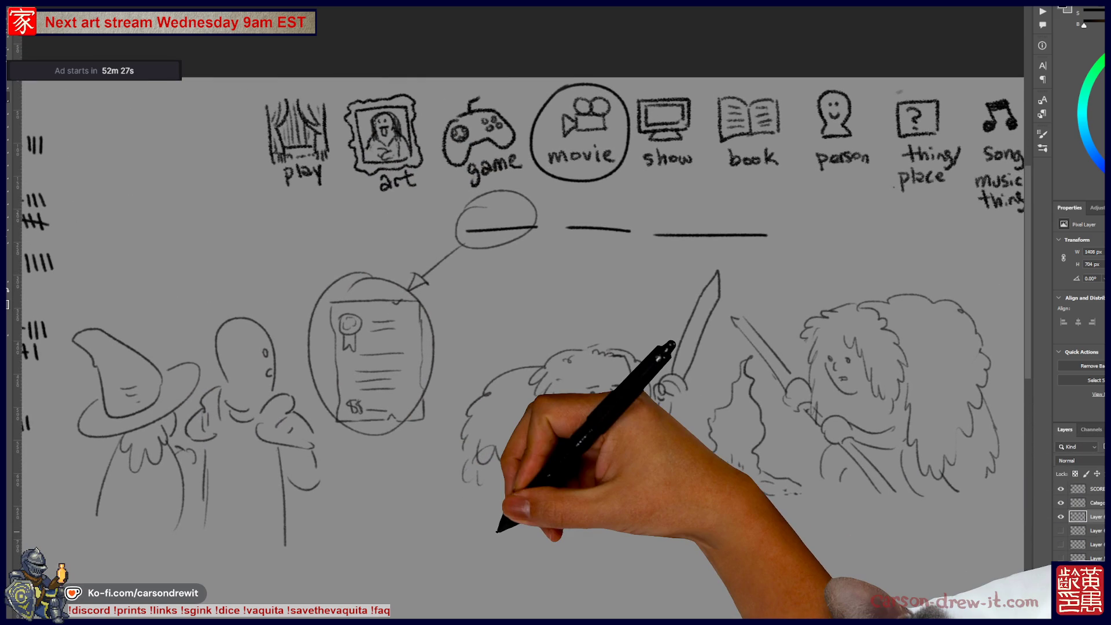
{"action": "left_click_drag", "start_coordinate": [496, 529], "coordinate": [554, 544]}
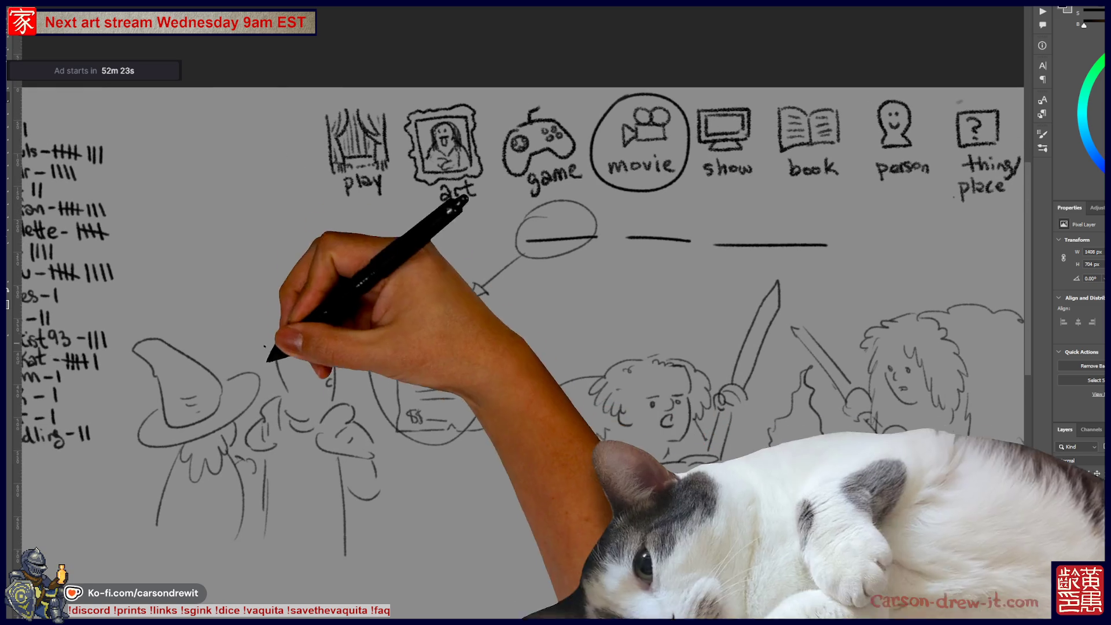
{"action": "mouse_move", "coordinate": [352, 508]}
{"action": "left_mouse_down"}
{"action": "mouse_move", "coordinate": [386, 541]}
{"action": "mouse_move", "coordinate": [351, 532]}
{"action": "left_mouse_up"}
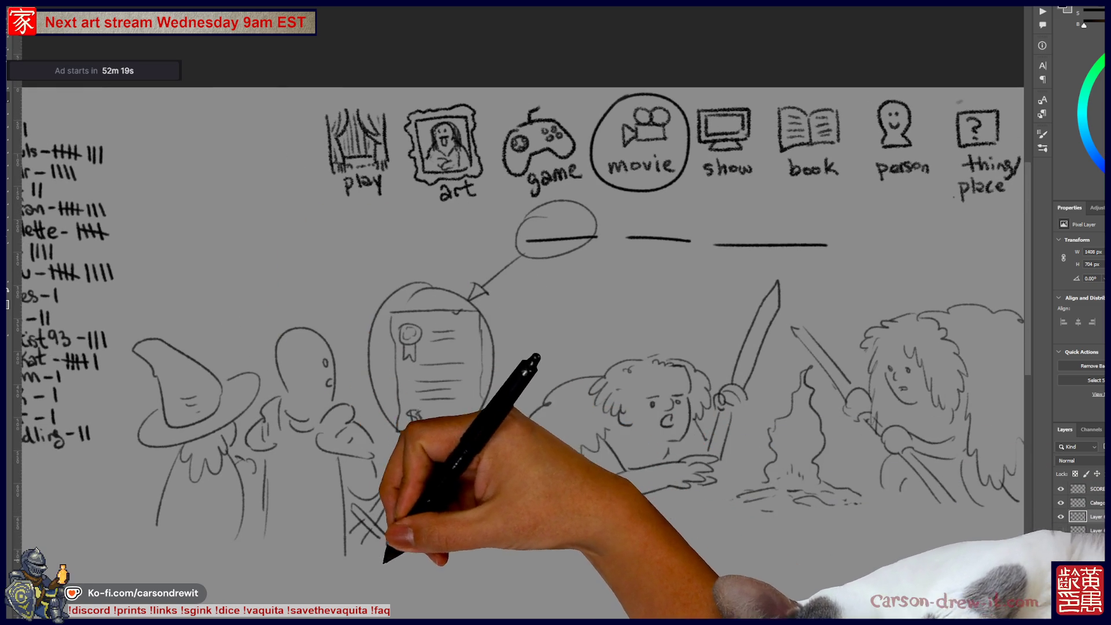
{"action": "mouse_move", "coordinate": [540, 517]}
{"action": "left_mouse_down"}
{"action": "mouse_move", "coordinate": [470, 497]}
{"action": "mouse_move", "coordinate": [497, 481]}
{"action": "left_mouse_up"}
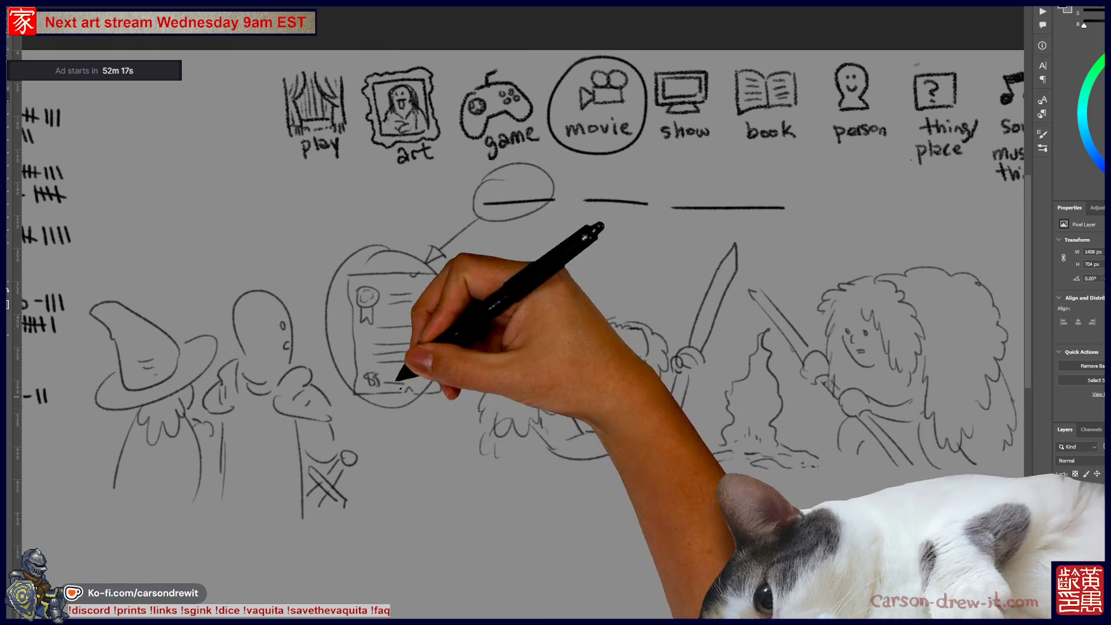
- Circle the last blank and draw an arrow from it down to the campfire
{"action": "left_click_drag", "start_coordinate": [682, 328], "coordinate": [508, 353]}
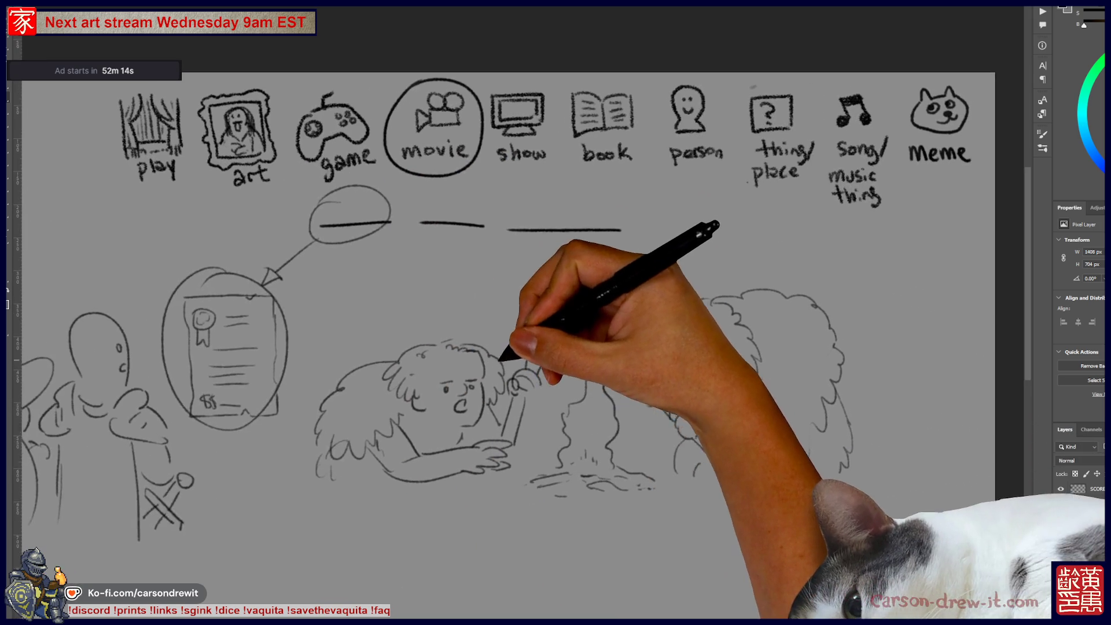
{"action": "left_click_drag", "start_coordinate": [578, 179], "coordinate": [555, 176]}
{"action": "left_click_drag", "start_coordinate": [561, 250], "coordinate": [578, 324]}
{"action": "left_click_drag", "start_coordinate": [581, 370], "coordinate": [579, 387]}
{"action": "left_click_drag", "start_coordinate": [657, 542], "coordinate": [705, 515]}
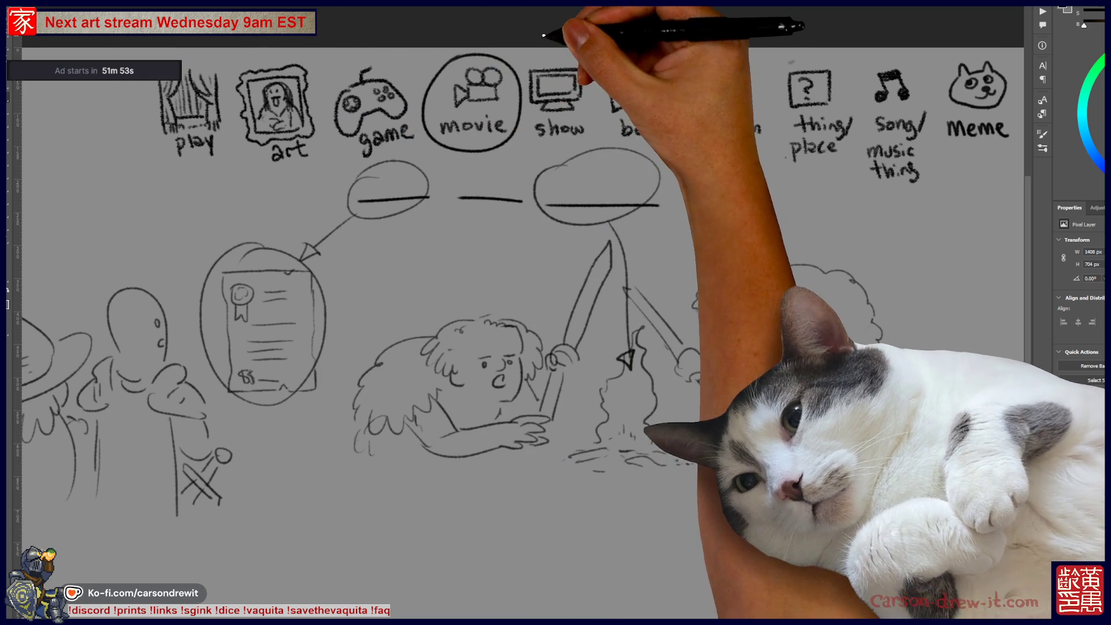
{"action": "mouse_move", "coordinate": [242, 261]}
{"action": "left_mouse_down"}
{"action": "mouse_move", "coordinate": [584, 250]}
{"action": "mouse_move", "coordinate": [824, 275]}
{"action": "left_mouse_up"}
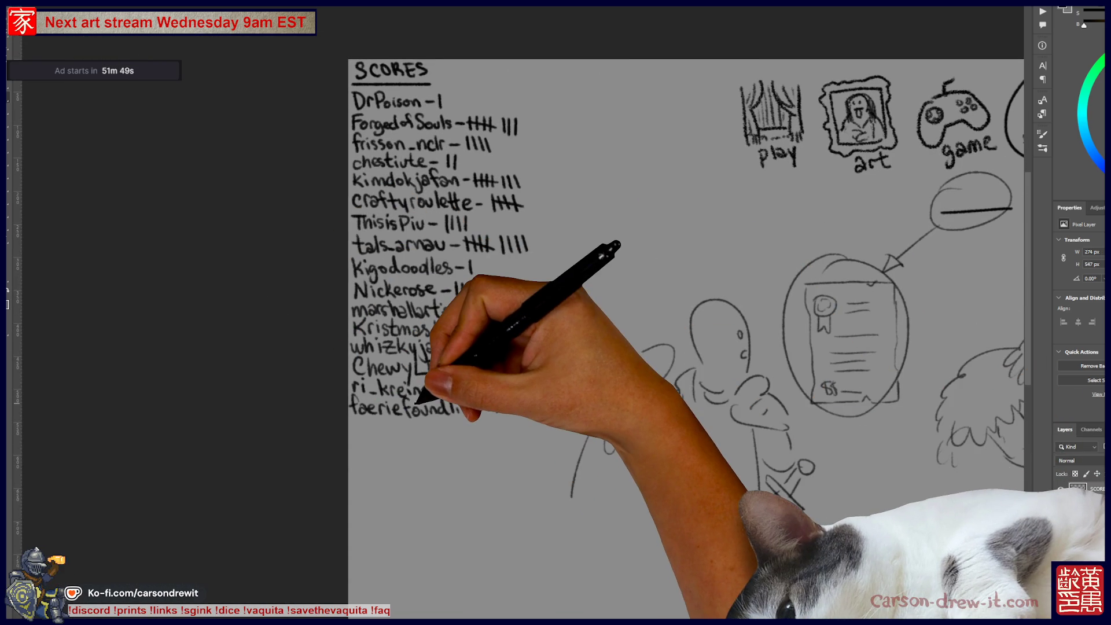
- Write two new entries in the scores list, add a tally mark to a viewer's score, and zoom out
{"action": "scroll", "coordinate": [411, 451], "scroll_direction": "up", "scroll_amount": 2}
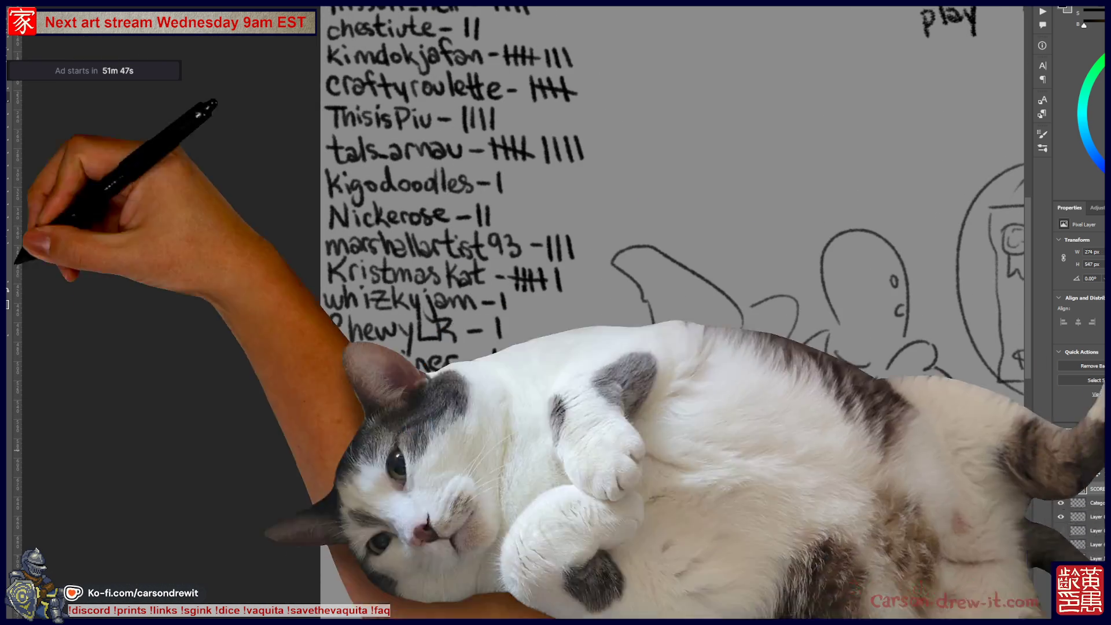
{"action": "mouse_move", "coordinate": [327, 409]}
{"action": "left_mouse_down"}
{"action": "mouse_move", "coordinate": [333, 431]}
{"action": "mouse_move", "coordinate": [365, 432]}
{"action": "left_mouse_up"}
{"action": "mouse_move", "coordinate": [355, 415]}
{"action": "left_mouse_down"}
{"action": "mouse_move", "coordinate": [371, 415]}
{"action": "mouse_move", "coordinate": [374, 431]}
{"action": "mouse_move", "coordinate": [397, 417]}
{"action": "mouse_move", "coordinate": [479, 433]}
{"action": "left_mouse_up"}
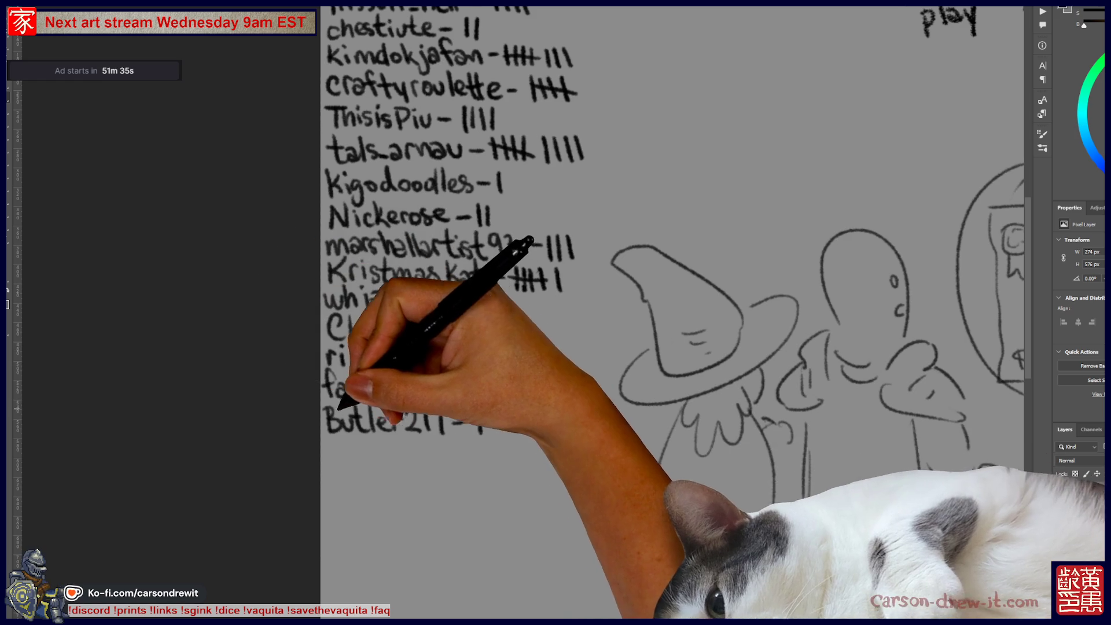
{"action": "left_click_drag", "start_coordinate": [328, 441], "coordinate": [463, 461]}
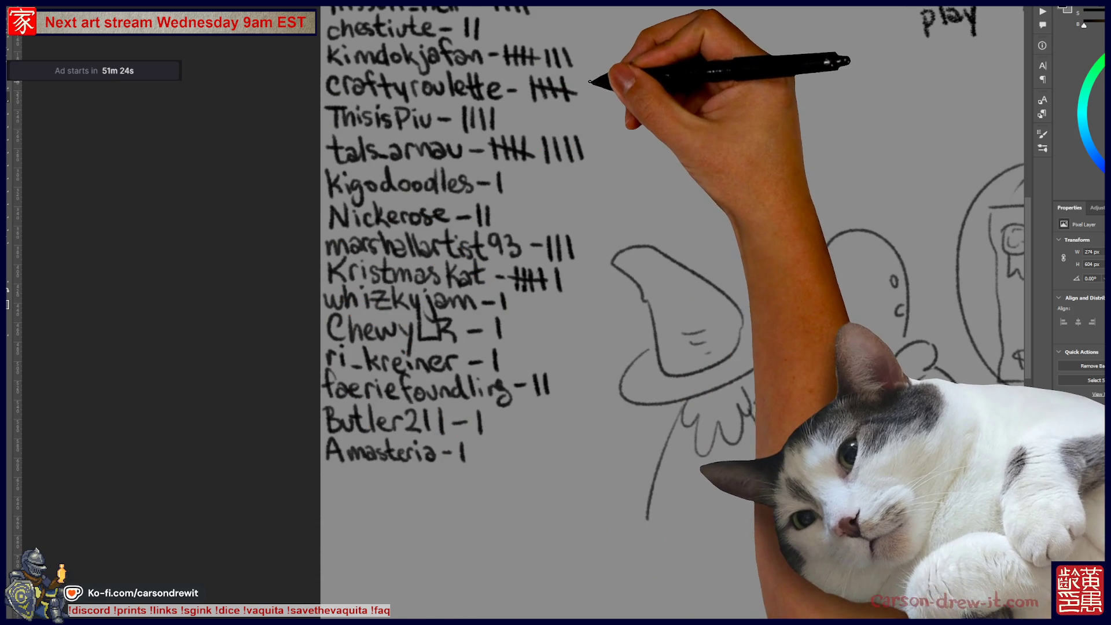
{"action": "left_click_drag", "start_coordinate": [590, 81], "coordinate": [590, 101]}
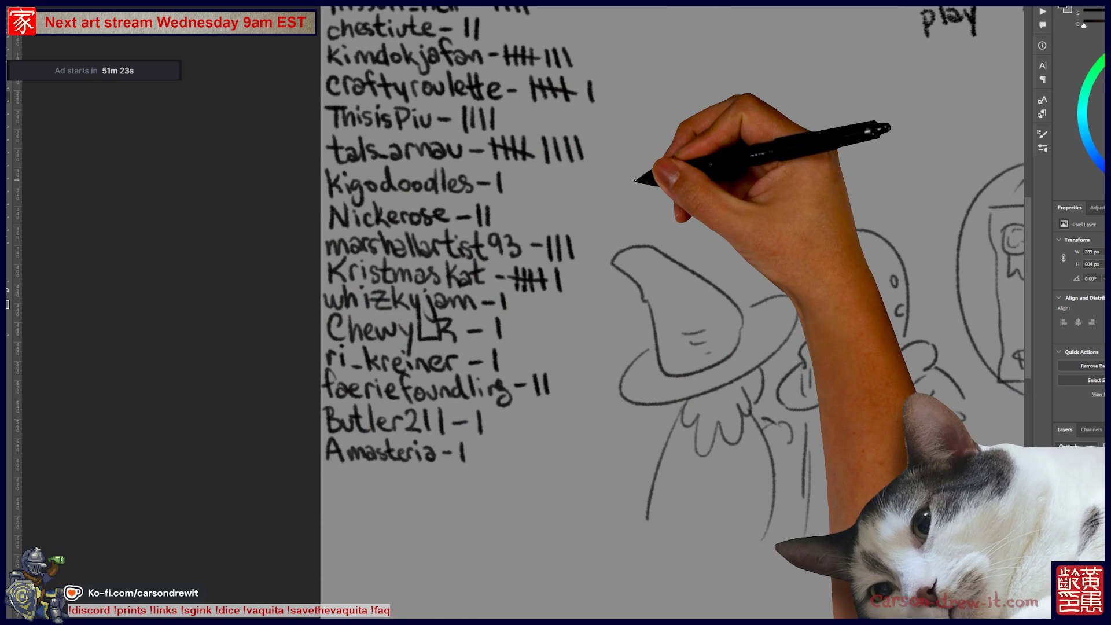
{"action": "key", "text": "ctrl+minus"}
{"action": "scroll", "coordinate": [521, 347], "scroll_direction": "right", "scroll_amount": 10}
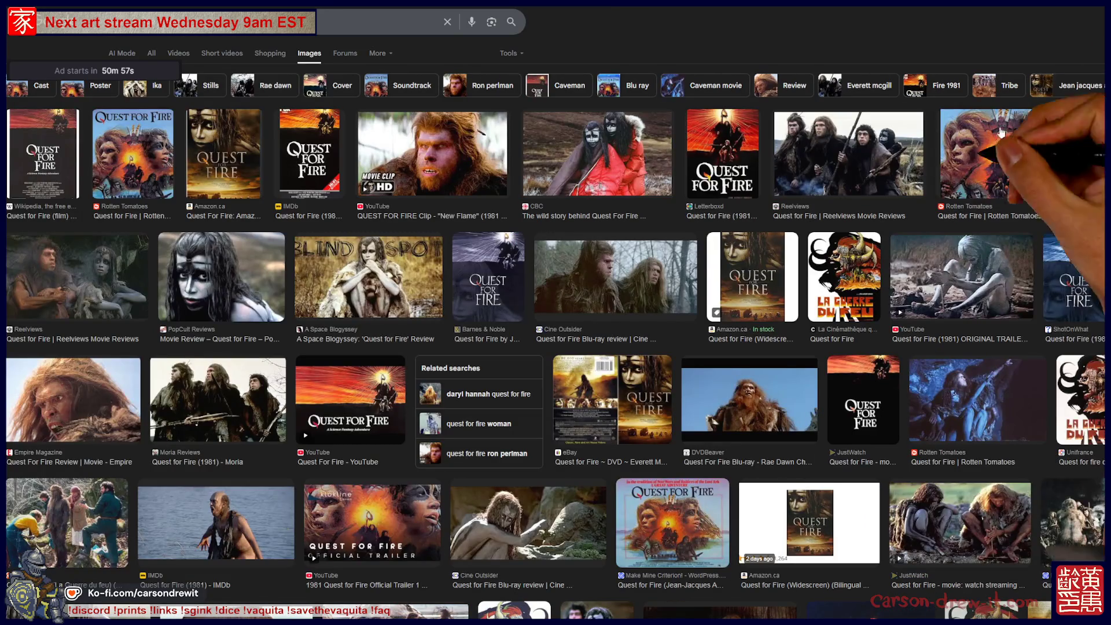
- Preview the Quest for Fire New Flame clip, a related image and the Cine Outsider Blu-ray still
{"action": "left_click", "coordinate": [432, 153]}
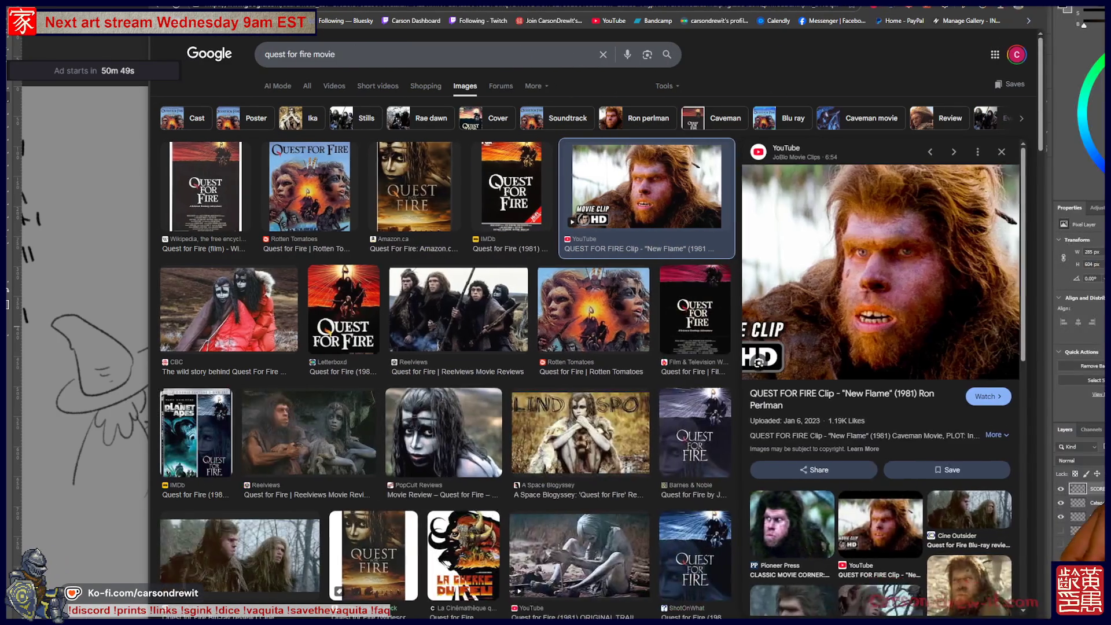
{"action": "scroll", "coordinate": [804, 523], "scroll_direction": "down", "scroll_amount": 3}
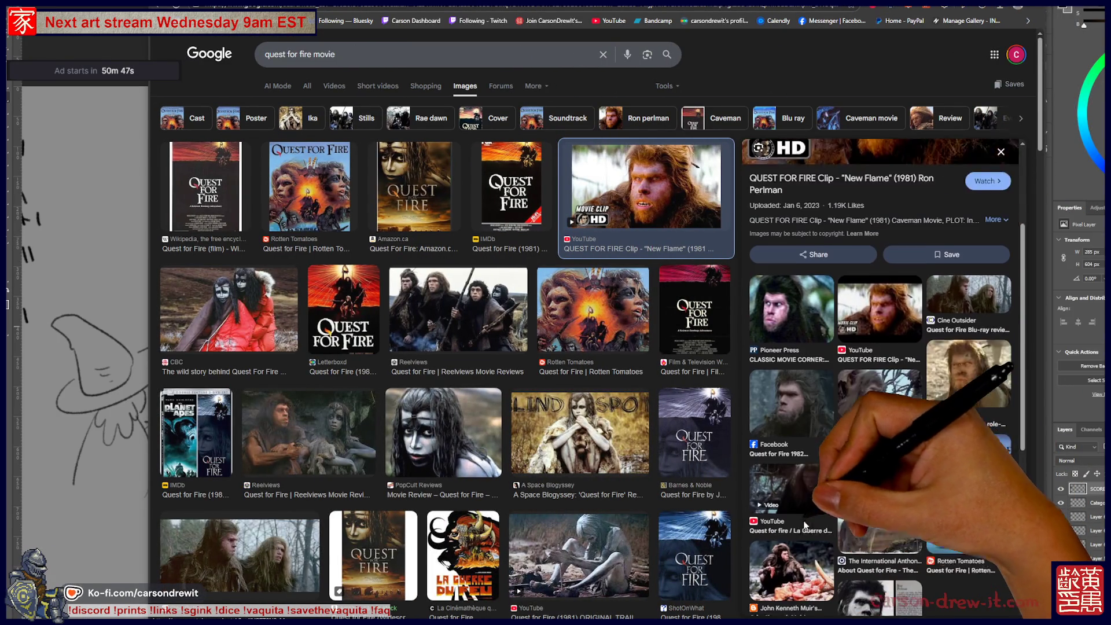
{"action": "left_click", "coordinate": [780, 369]}
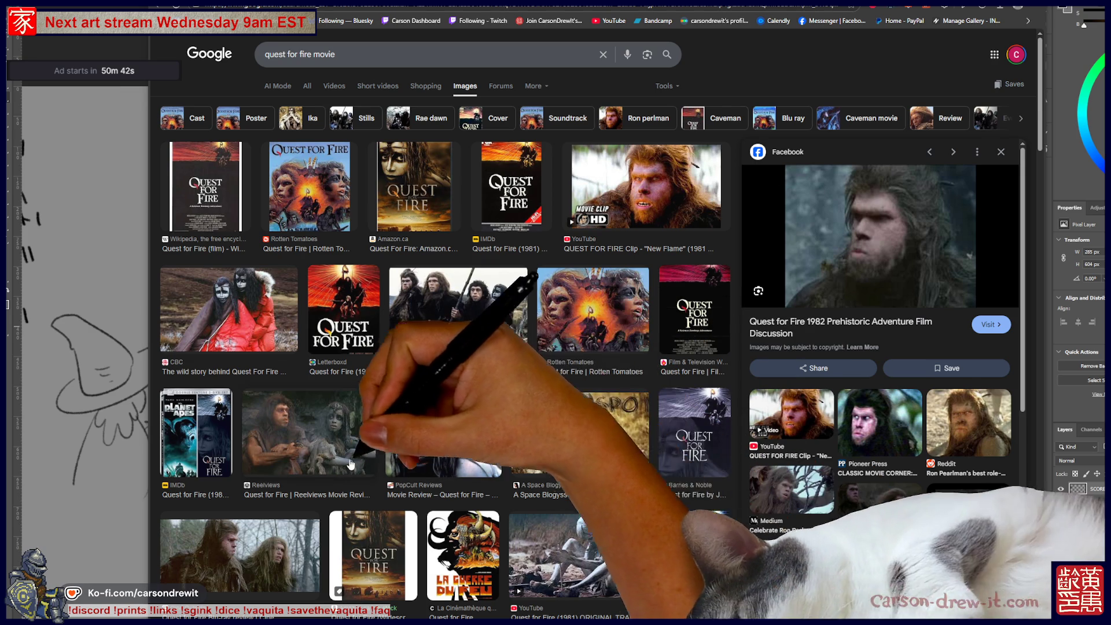
{"action": "scroll", "coordinate": [422, 451], "scroll_direction": "down", "scroll_amount": 2}
{"action": "scroll", "coordinate": [379, 437], "scroll_direction": "down", "scroll_amount": 2}
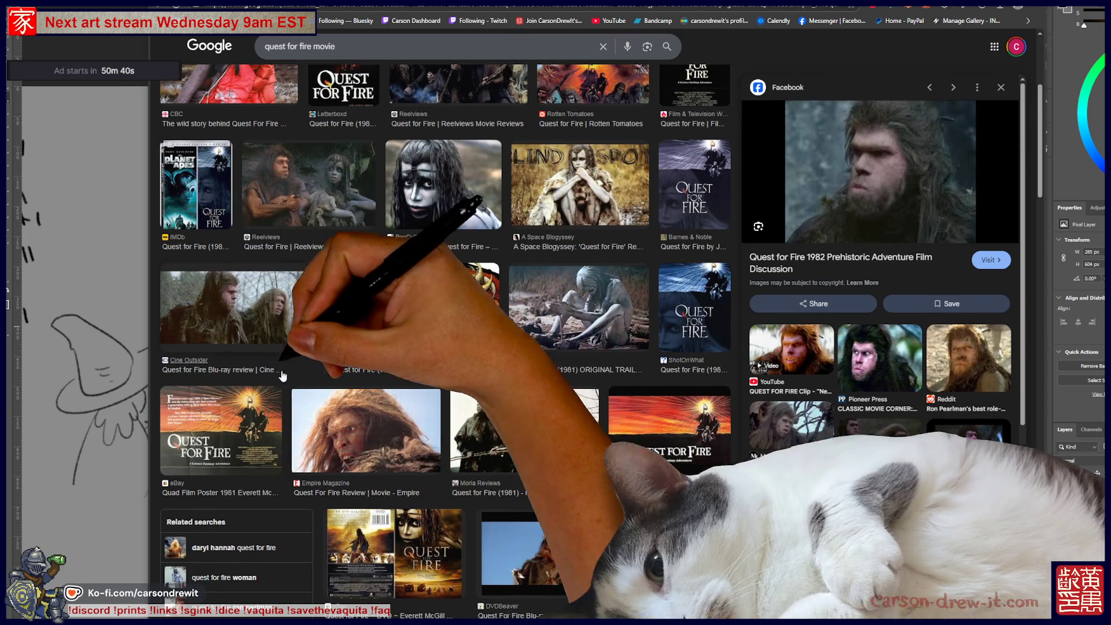
{"action": "left_click", "coordinate": [254, 314]}
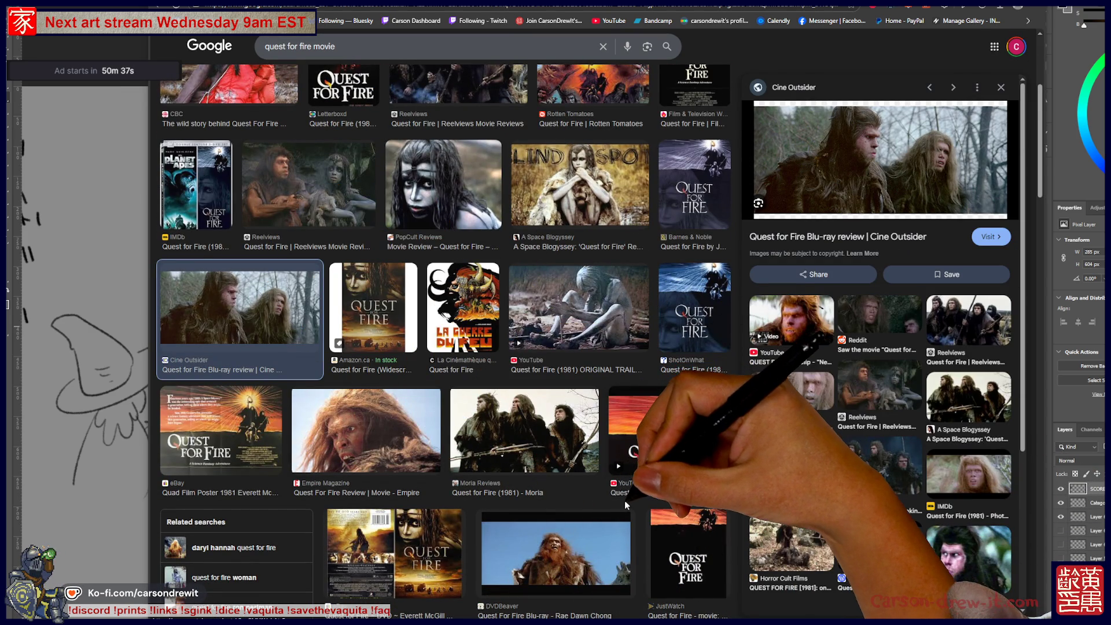
- Preview the PopCult Reviews face-paint still and New Flame clip again, then switch to the Bluesky illustration
{"action": "scroll", "coordinate": [630, 497], "scroll_direction": "down", "scroll_amount": 6}
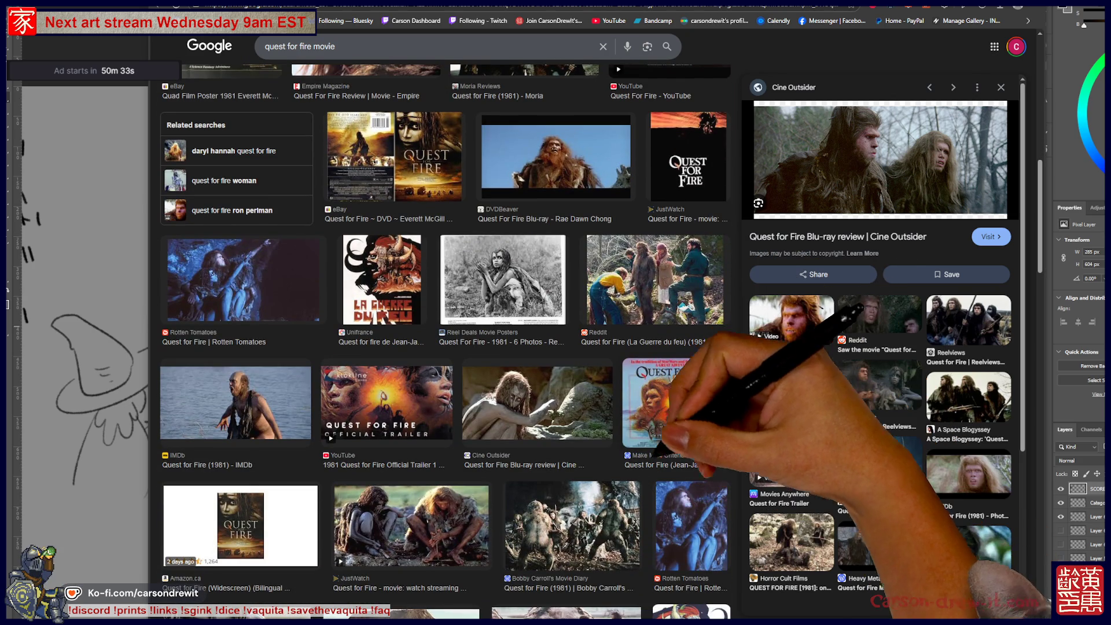
{"action": "scroll", "coordinate": [352, 523], "scroll_direction": "down", "scroll_amount": 4}
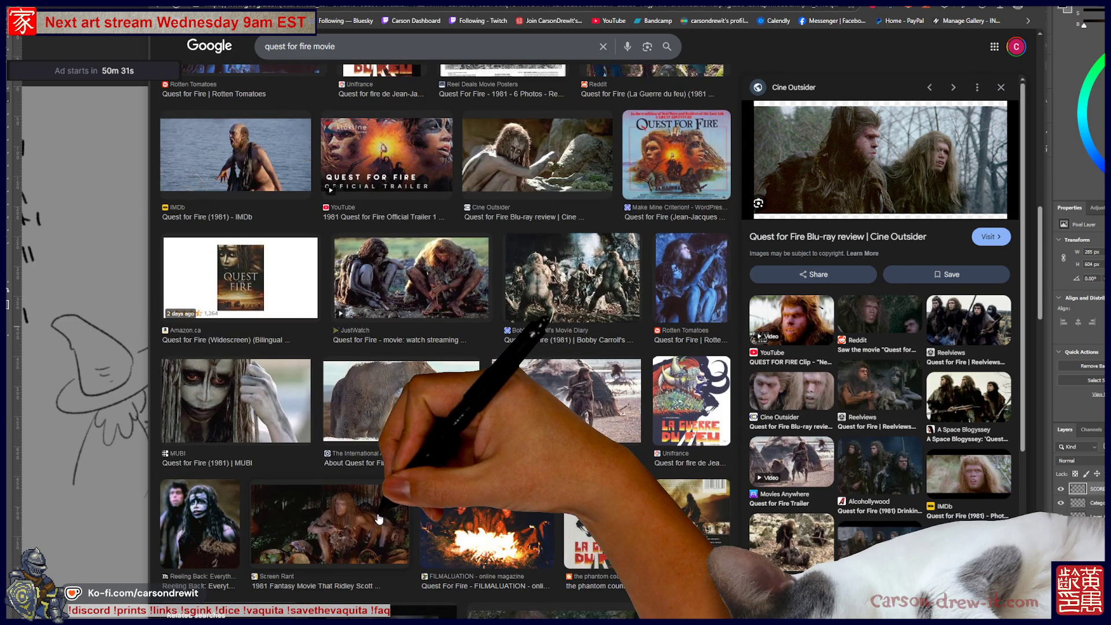
{"action": "scroll", "coordinate": [379, 519], "scroll_direction": "down", "scroll_amount": 1}
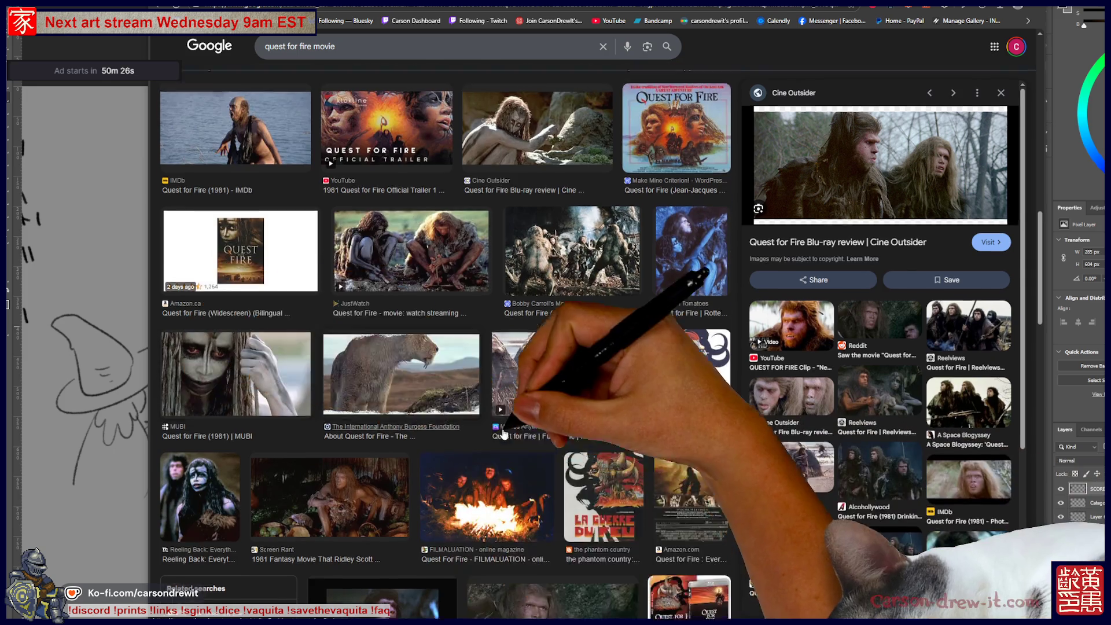
{"action": "scroll", "coordinate": [514, 421], "scroll_direction": "up", "scroll_amount": 5}
{"action": "left_click", "coordinate": [514, 421]}
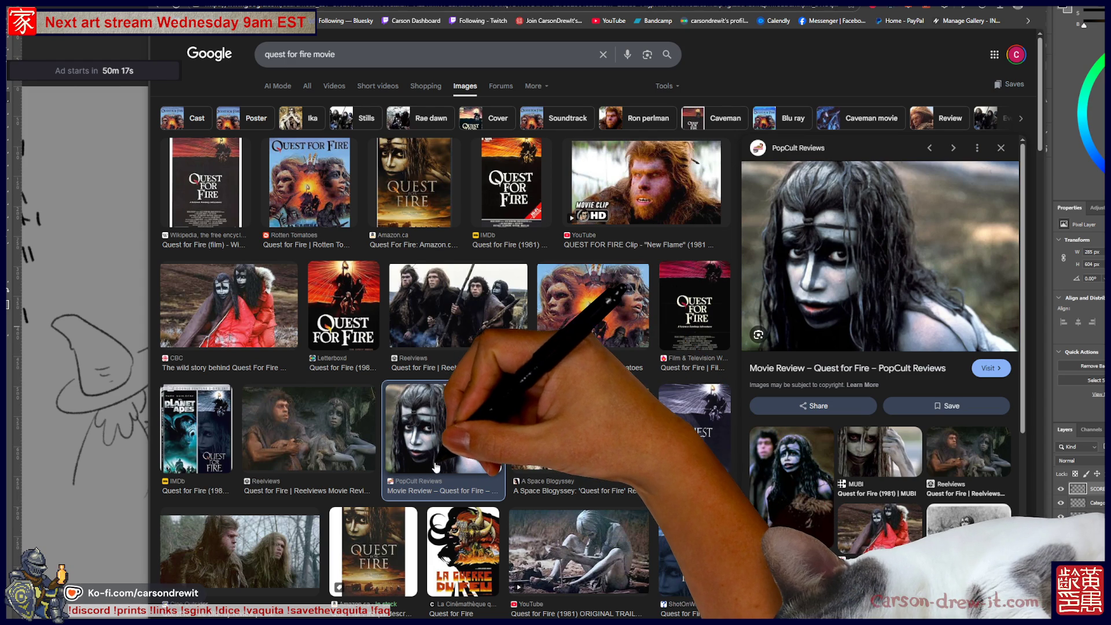
{"action": "key", "text": "Right"}
{"action": "key", "text": "Right"}
{"action": "key", "text": "Right"}
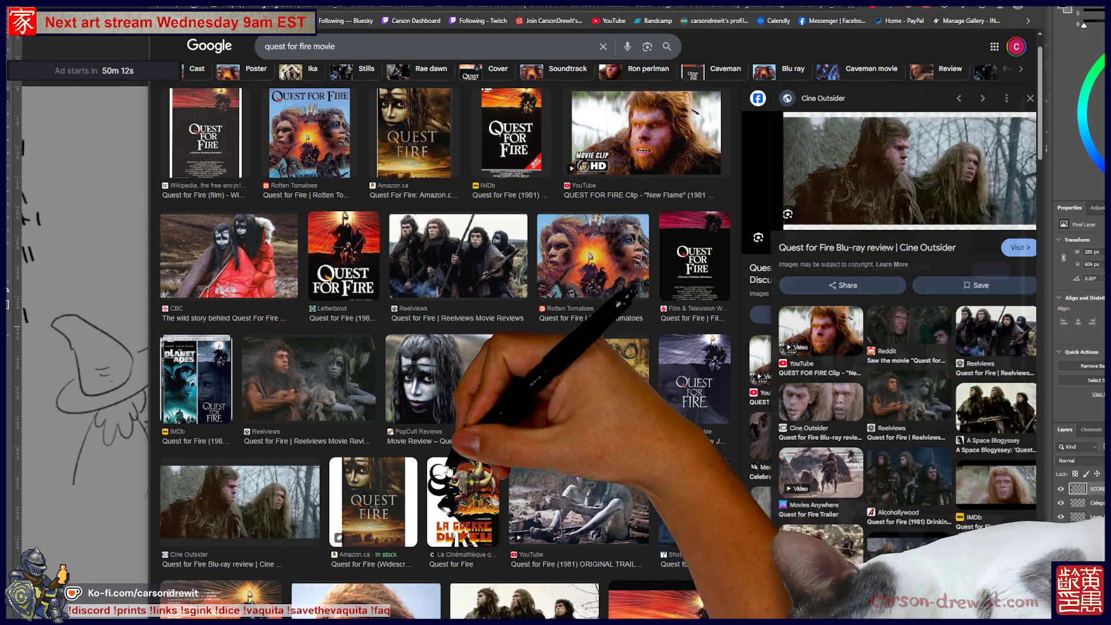
{"action": "left_click", "coordinate": [645, 134]}
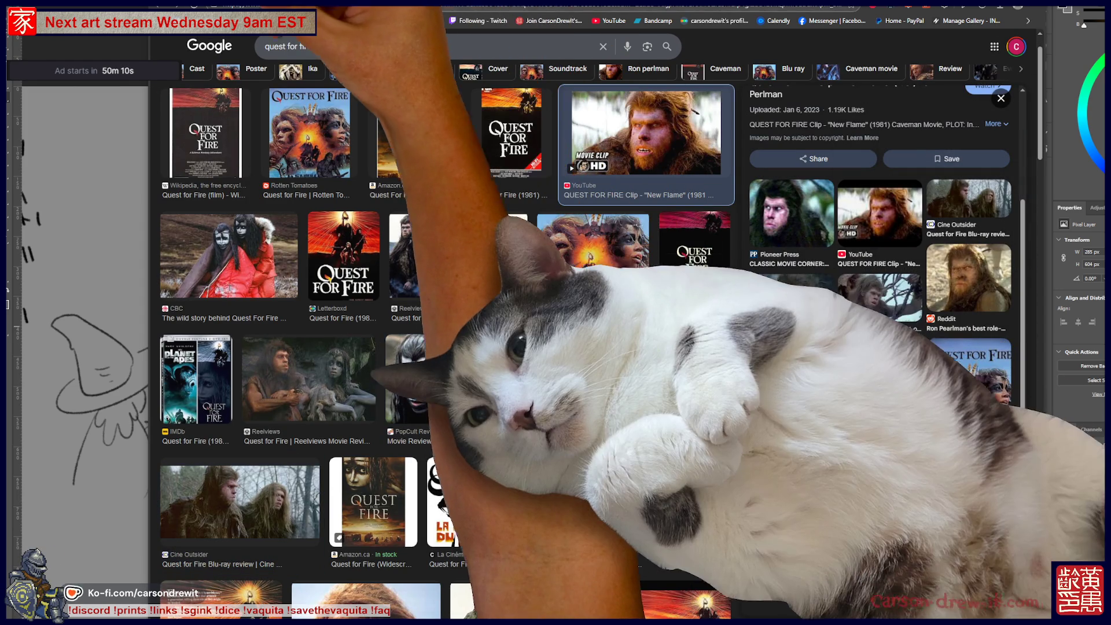
{"action": "key", "text": "ctrl+Tab"}
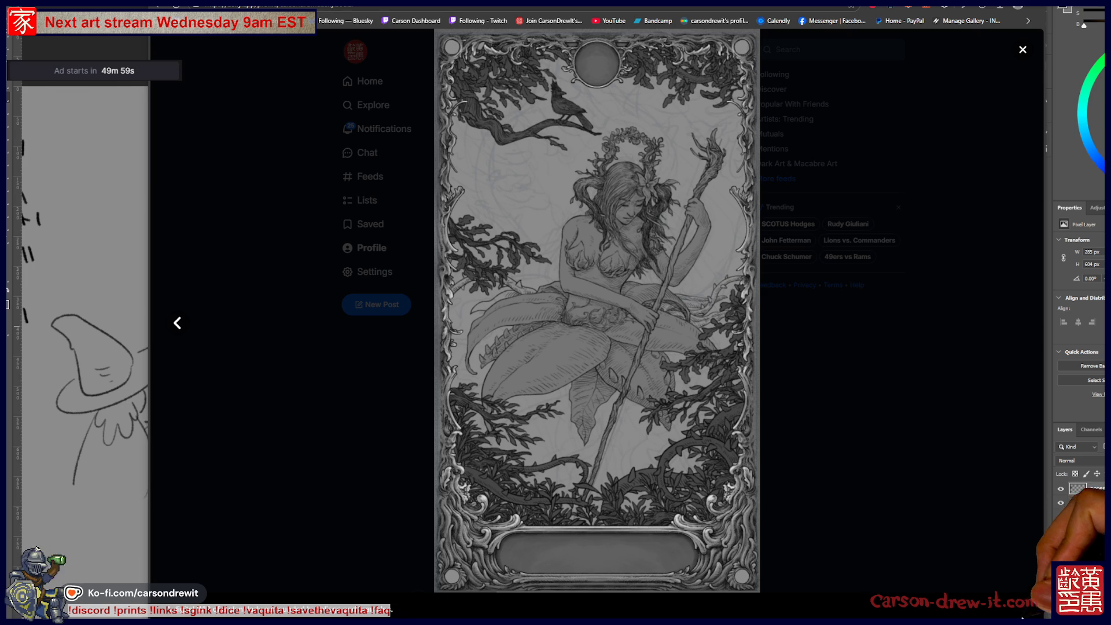
- Hide the lower story sketches layer on the game board and zoom out to see the whole board
{"action": "key", "text": "alt+Tab"}
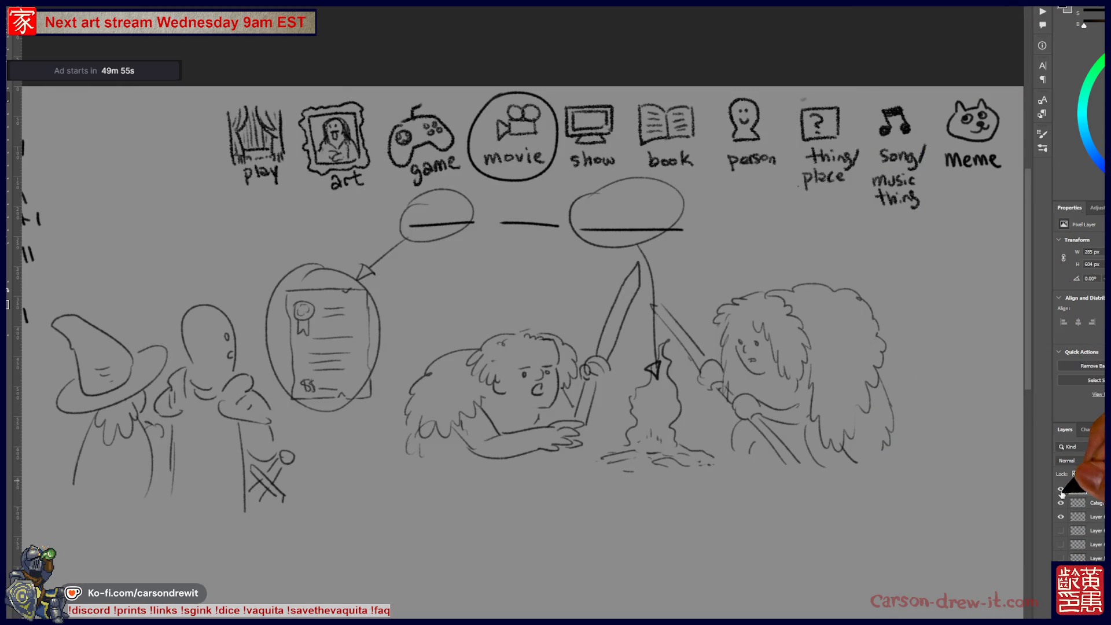
{"action": "left_click", "coordinate": [1062, 518]}
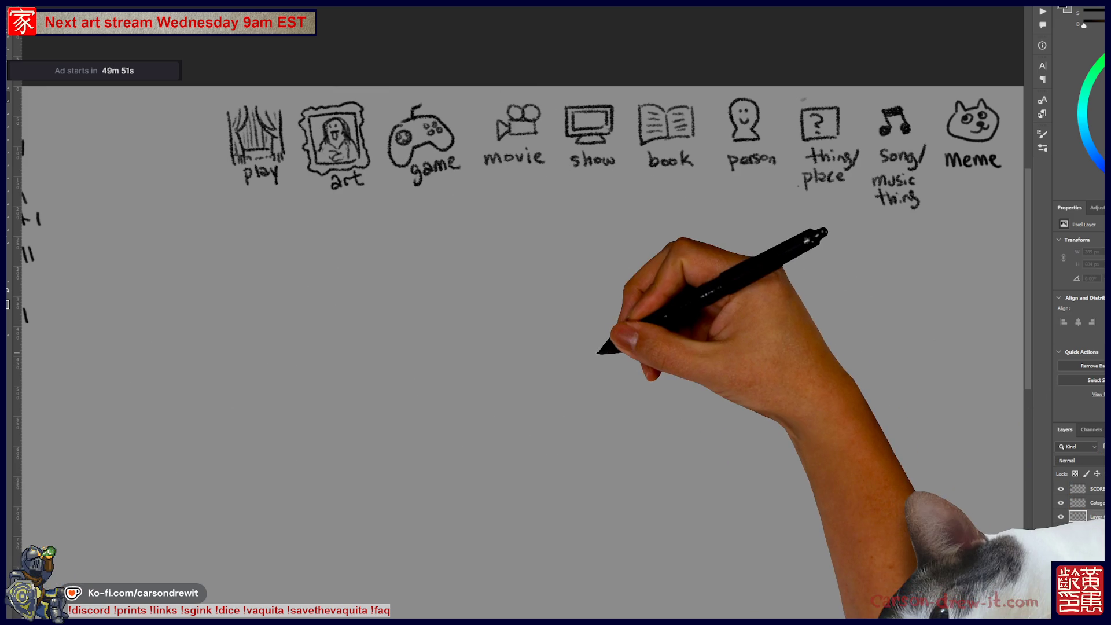
{"action": "key", "text": "ctrl+minus"}
{"action": "left_click_drag", "start_coordinate": [458, 351], "coordinate": [513, 363]}
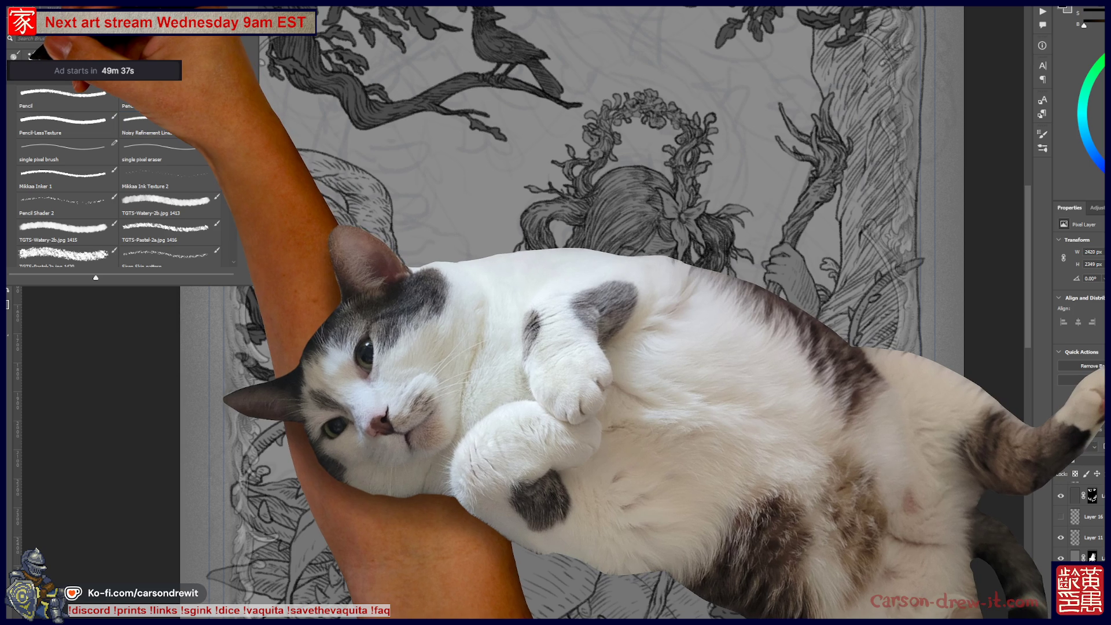
- Choose an inking brush from the Brush Preset picker
{"action": "key", "text": "Escape"}
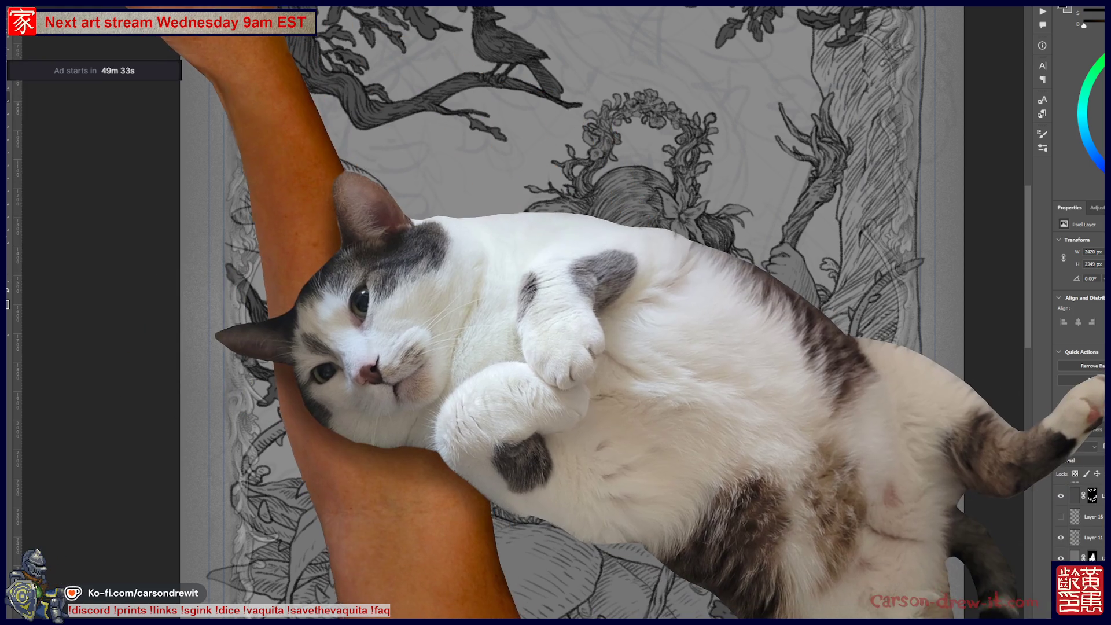
{"action": "left_click", "coordinate": [29, 24]}
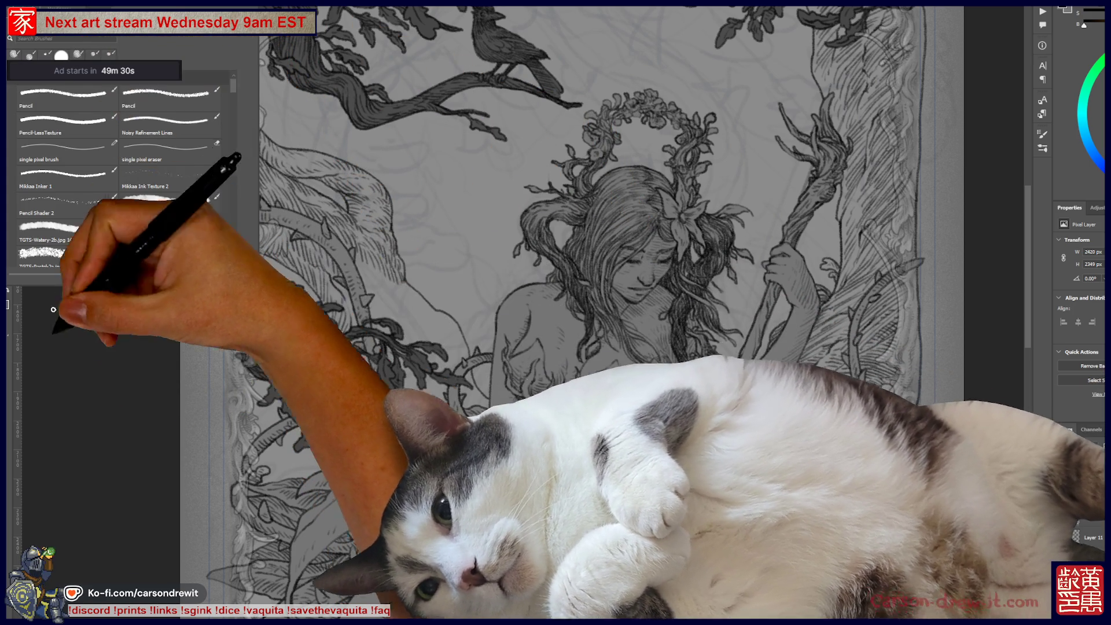
{"action": "left_click", "coordinate": [521, 213]}
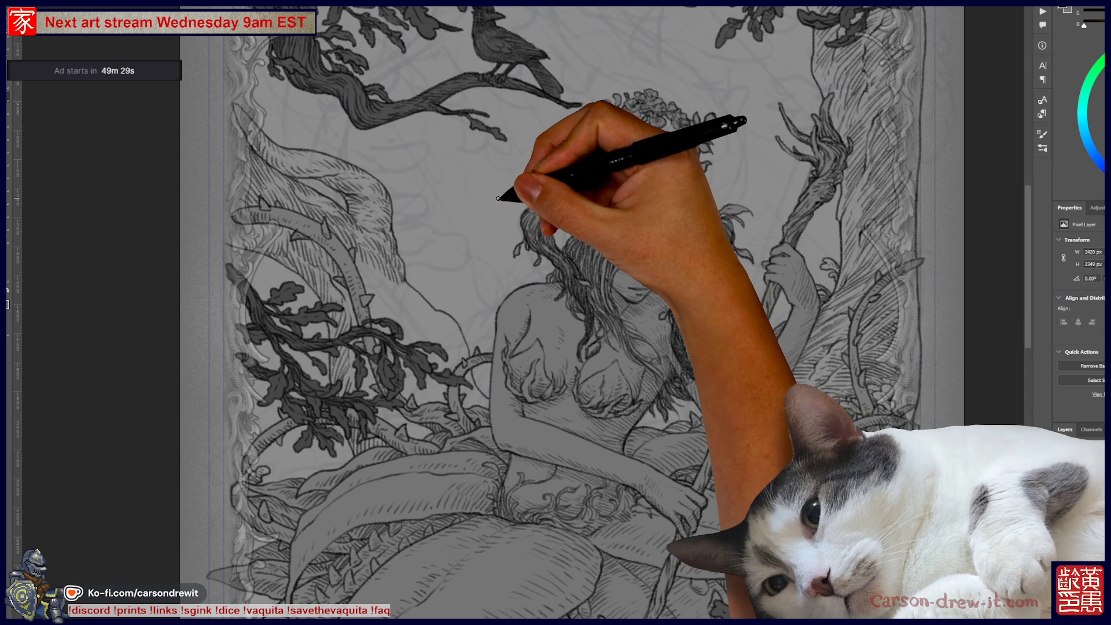
- Ink short hatching strokes on the figure, undoing one stray line, then fit the illustration on screen
{"action": "left_click_drag", "start_coordinate": [457, 185], "coordinate": [491, 273]}
{"action": "key", "text": "ctrl+z"}
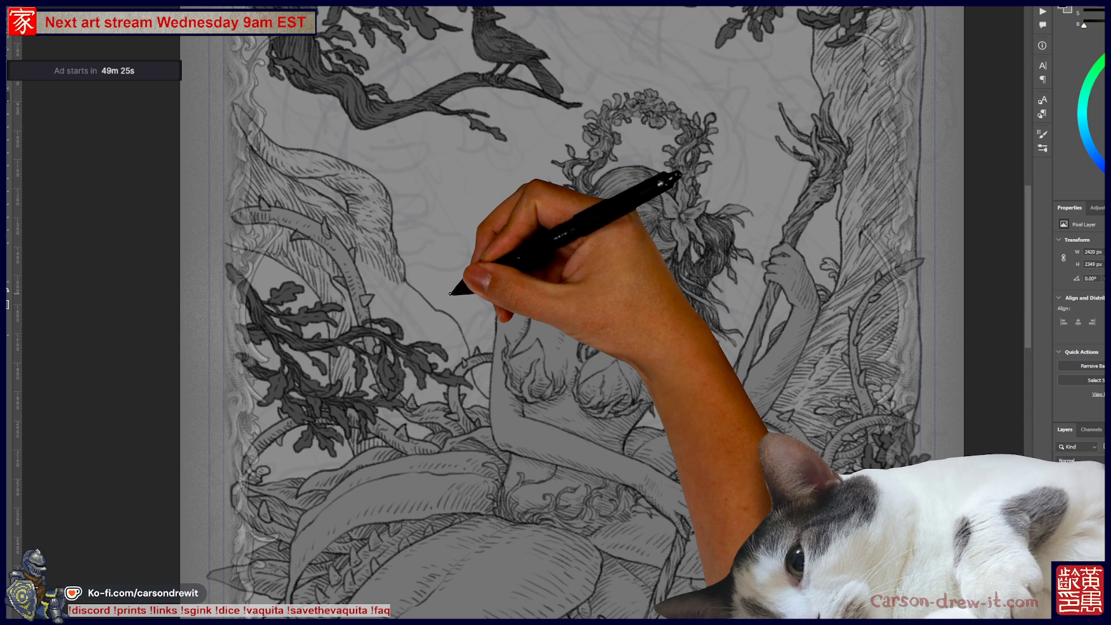
{"action": "left_click_drag", "start_coordinate": [421, 259], "coordinate": [443, 283]}
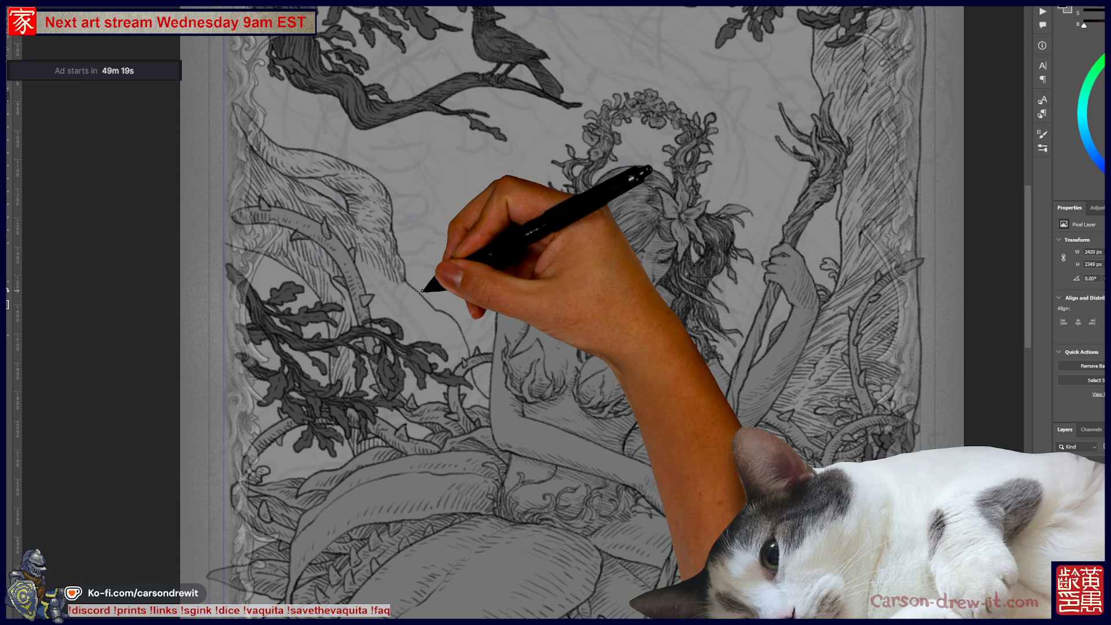
{"action": "scroll", "coordinate": [427, 290], "scroll_direction": "up", "scroll_amount": 3}
{"action": "scroll", "coordinate": [420, 288], "scroll_direction": "up", "scroll_amount": 3}
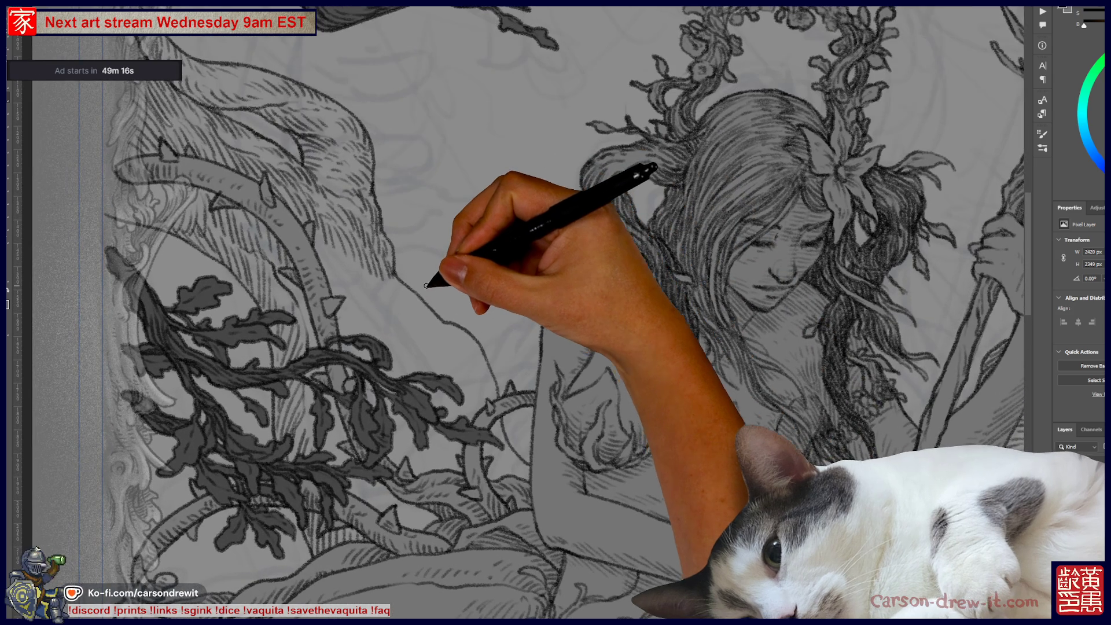
{"action": "left_click_drag", "start_coordinate": [436, 339], "coordinate": [466, 393]}
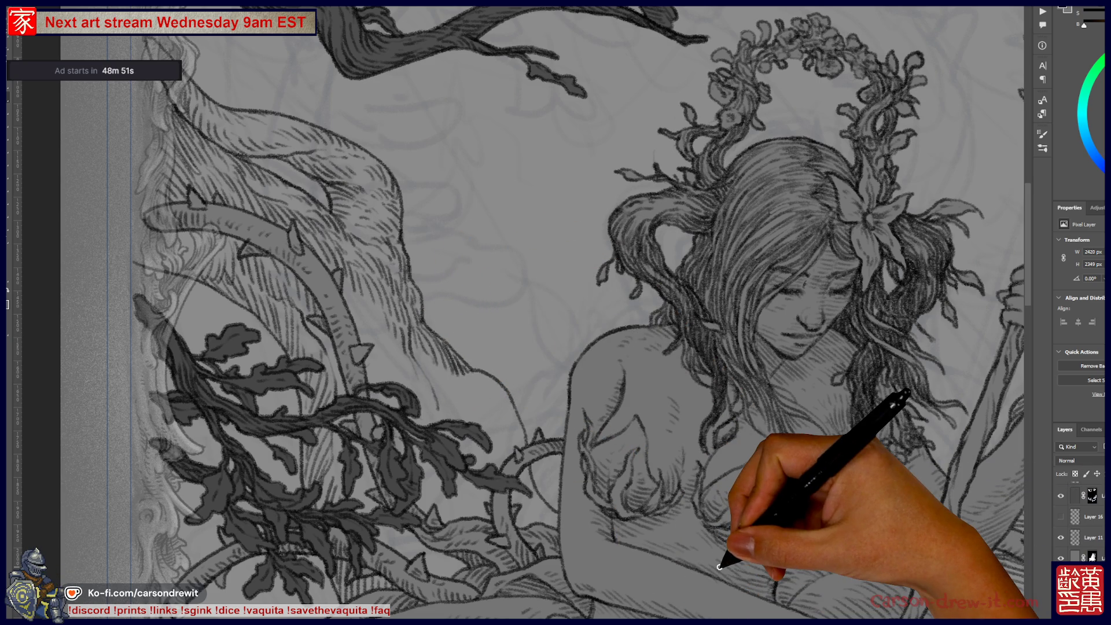
{"action": "key", "text": "ctrl+0"}
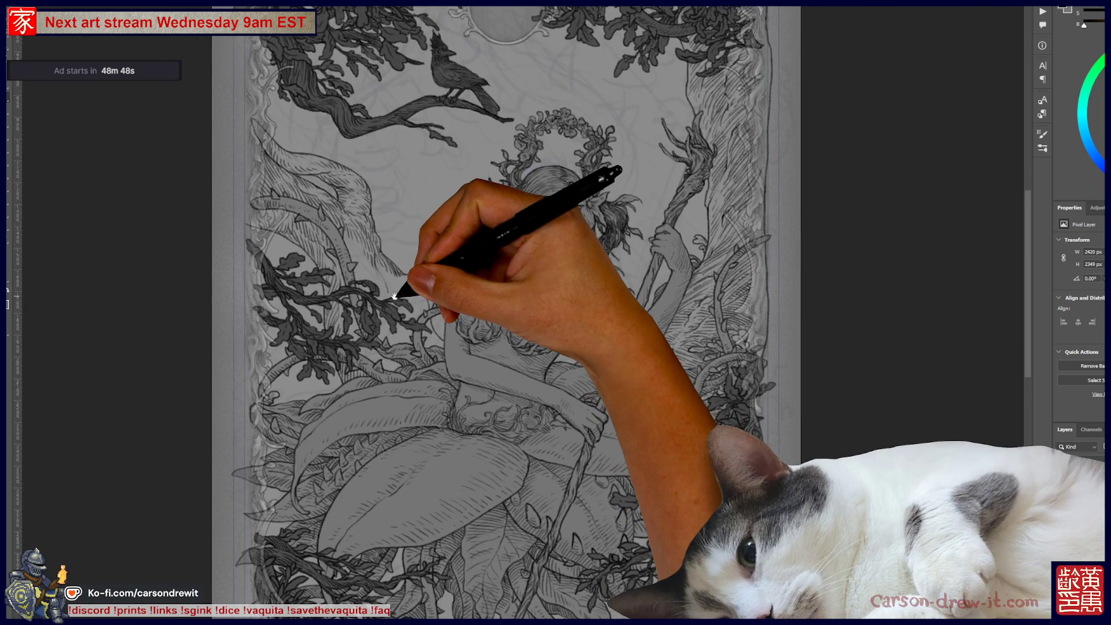
- Look over the bonsai tree scene document, then cycle back to the tarot drawing and zoom in
{"action": "scroll", "coordinate": [394, 296], "scroll_direction": "up", "scroll_amount": 2}
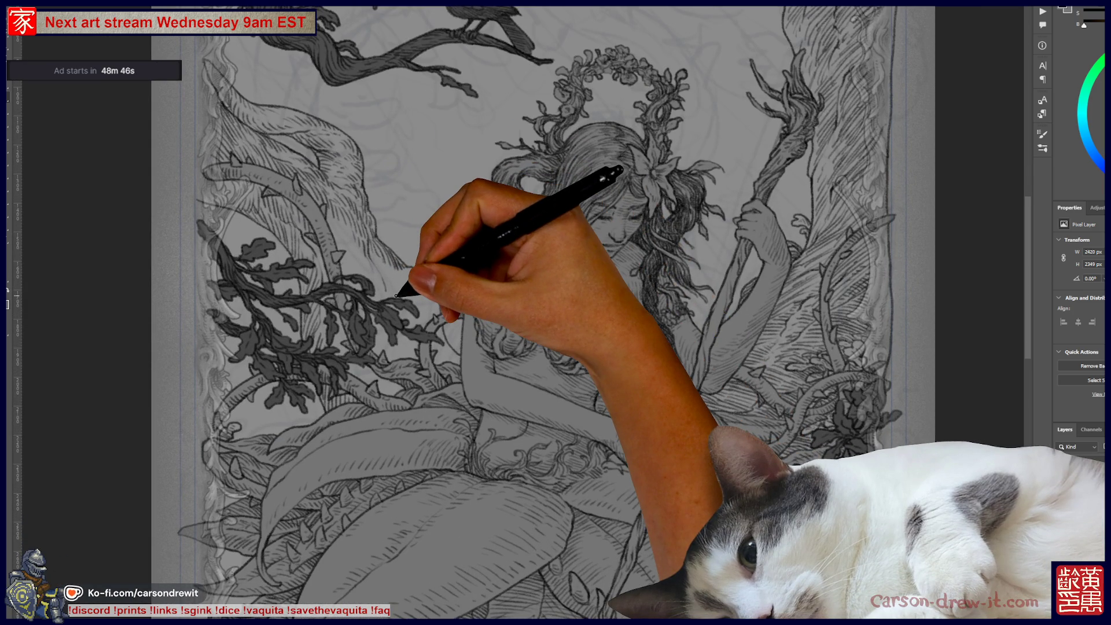
{"action": "key", "text": "ctrl+Tab"}
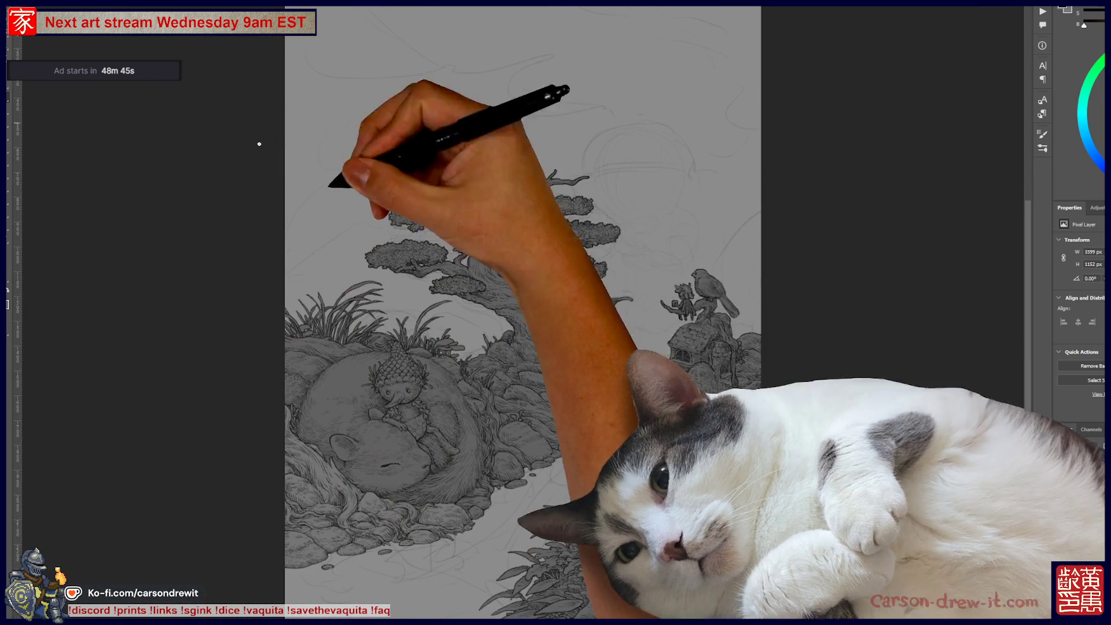
{"action": "scroll", "coordinate": [691, 449], "scroll_direction": "down", "scroll_amount": 1}
{"action": "scroll", "coordinate": [619, 455], "scroll_direction": "up", "scroll_amount": 2}
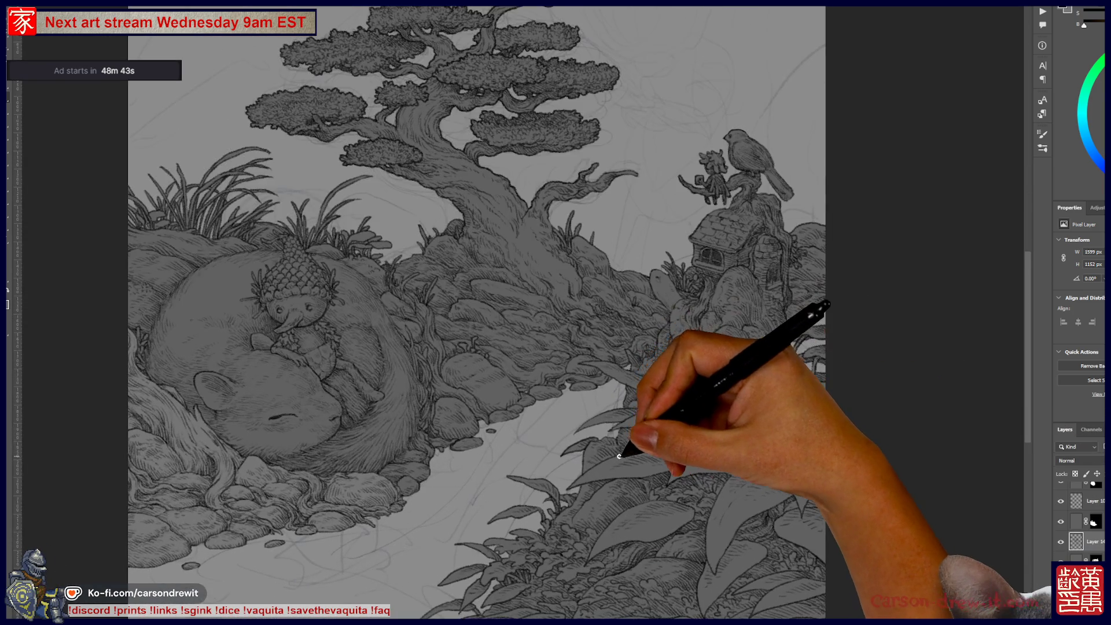
{"action": "left_click_drag", "start_coordinate": [618, 456], "coordinate": [787, 414]}
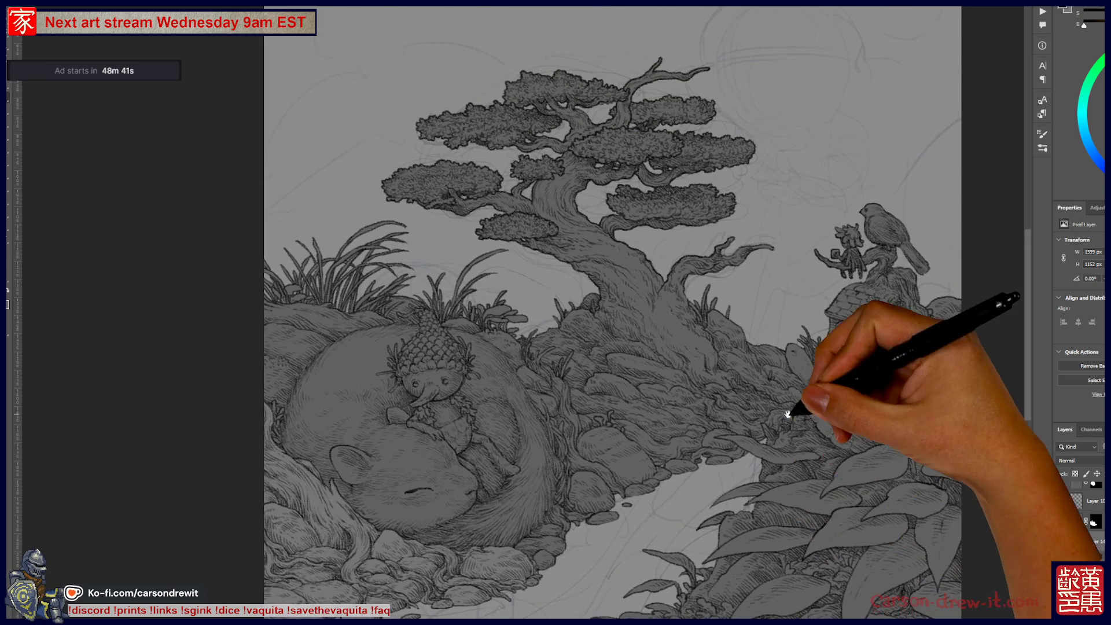
{"action": "scroll", "coordinate": [787, 414], "scroll_direction": "down", "scroll_amount": 2}
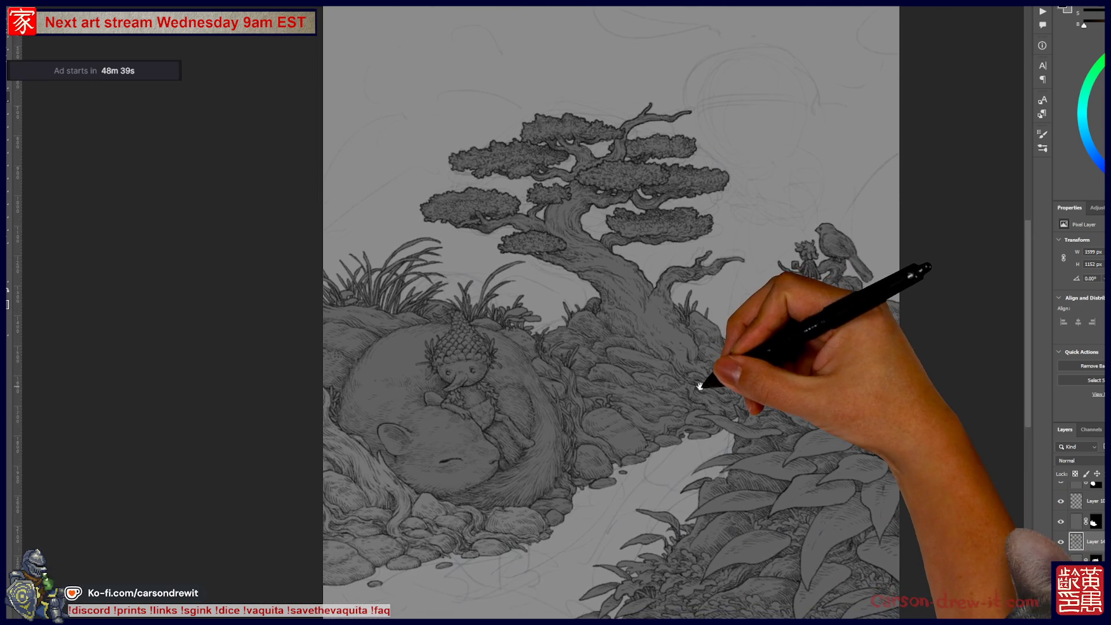
{"action": "left_click_drag", "start_coordinate": [700, 387], "coordinate": [668, 395]}
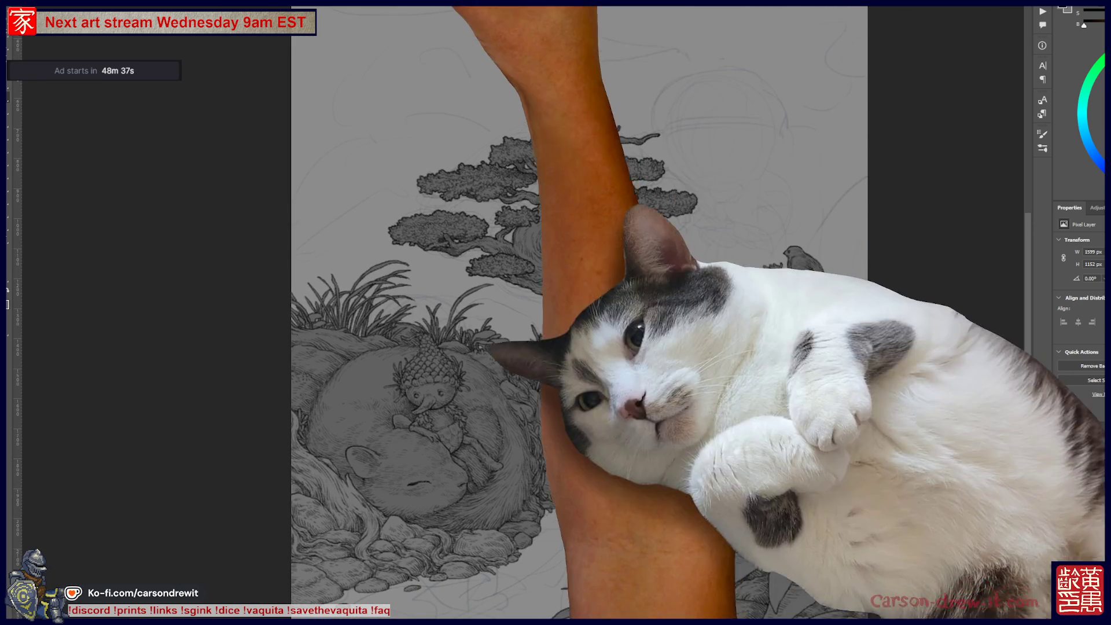
{"action": "key", "text": "ctrl+Tab"}
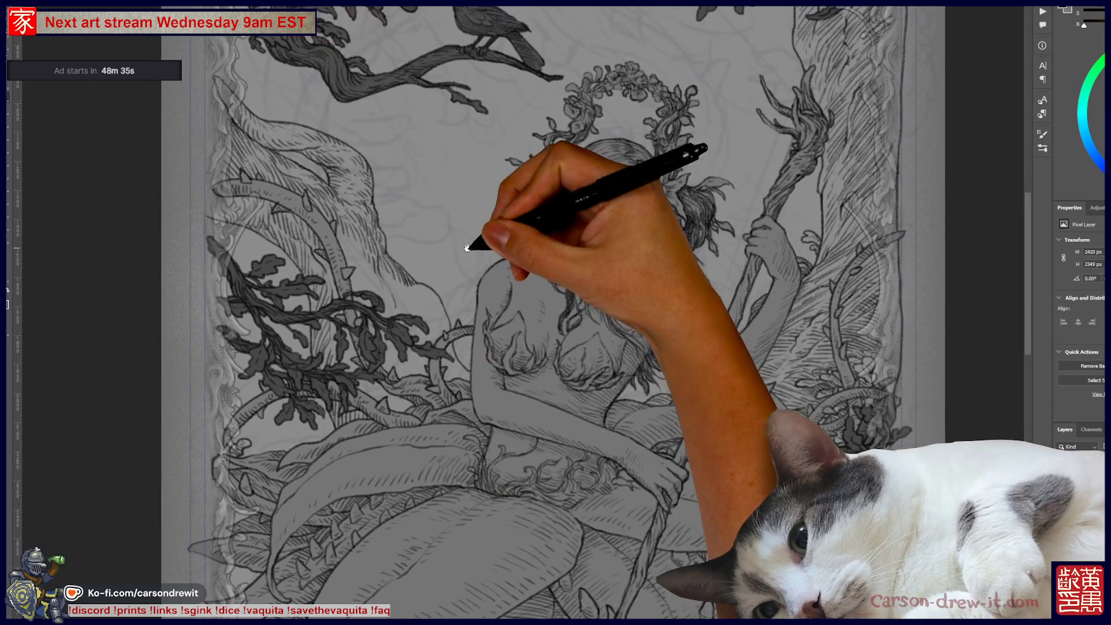
{"action": "scroll", "coordinate": [467, 247], "scroll_direction": "up", "scroll_amount": 2}
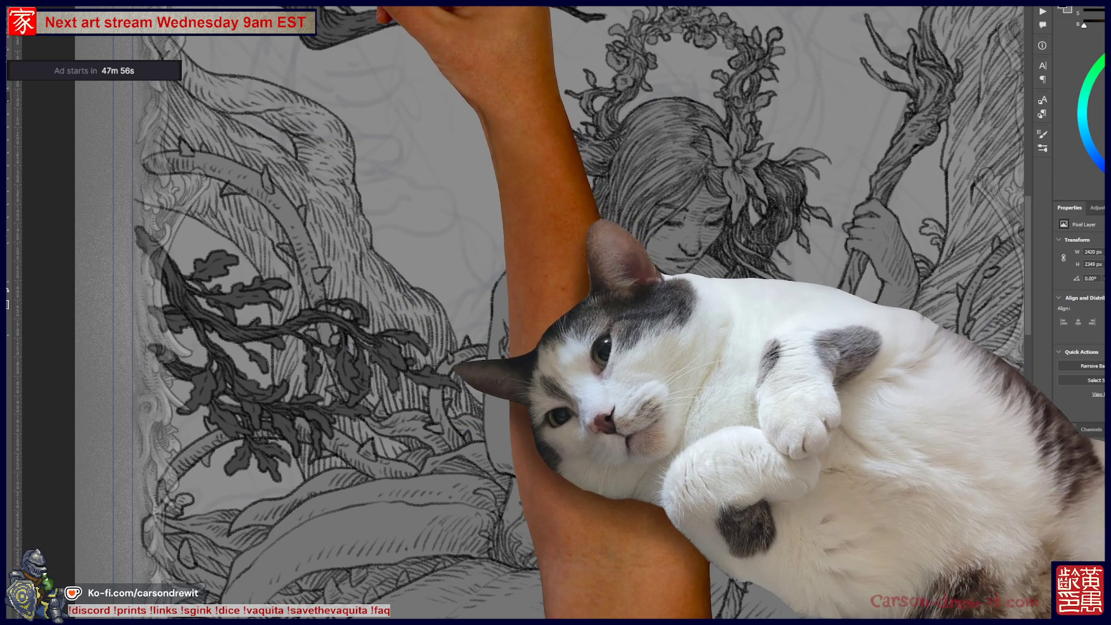
- Open the Save The Vaquita file from File > Open Recent
{"action": "key", "text": "alt+f"}
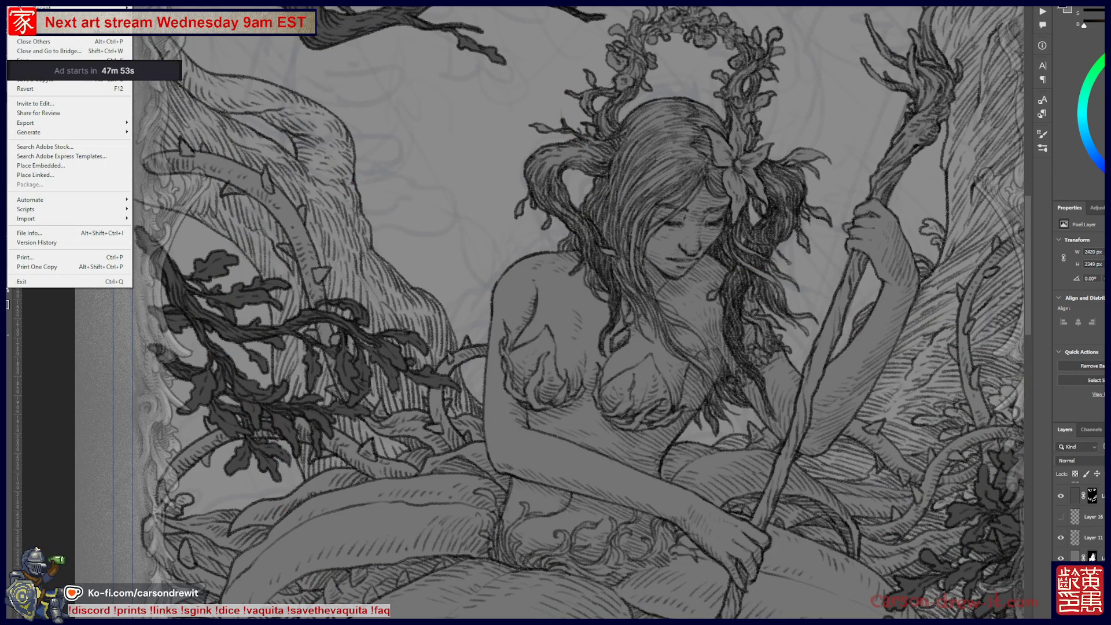
{"action": "key", "text": "Escape"}
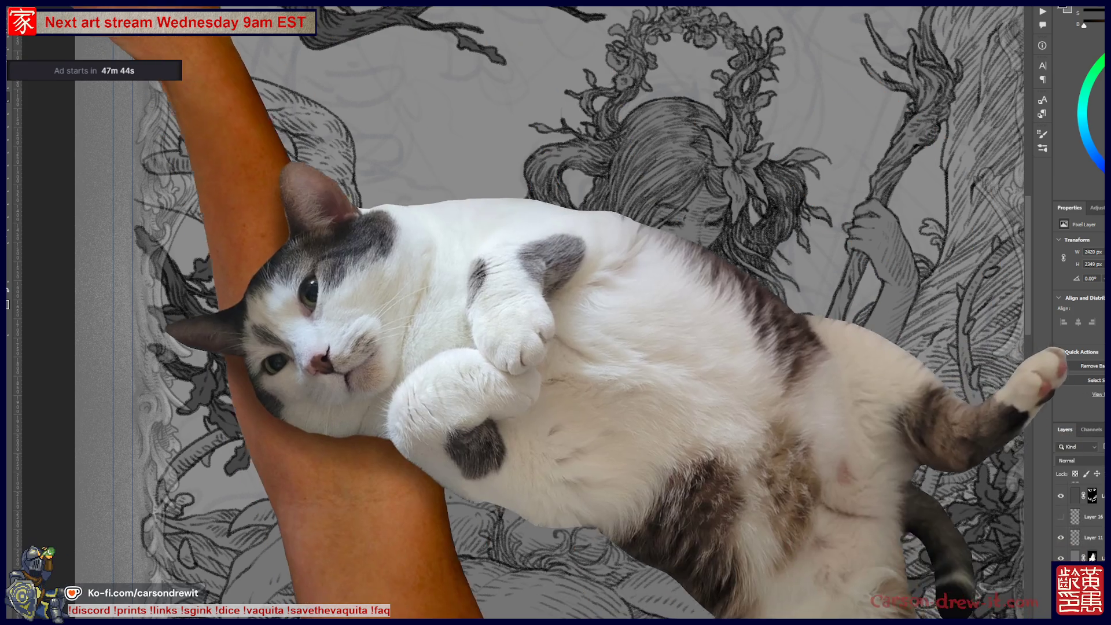
{"action": "key", "text": "alt+f"}
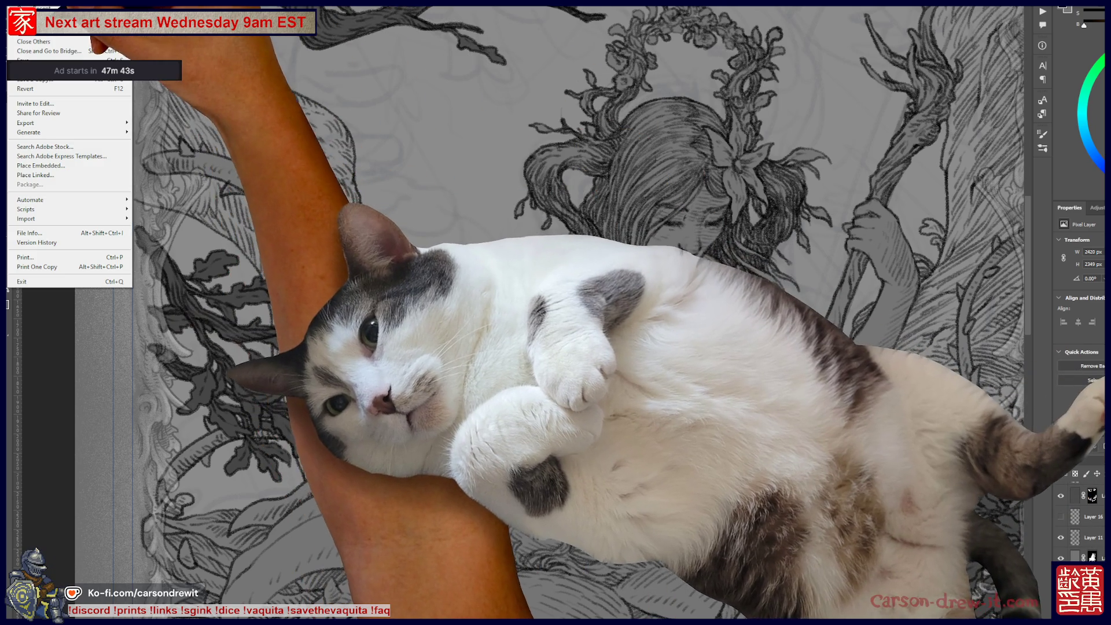
{"action": "mouse_move", "coordinate": [87, 7]}
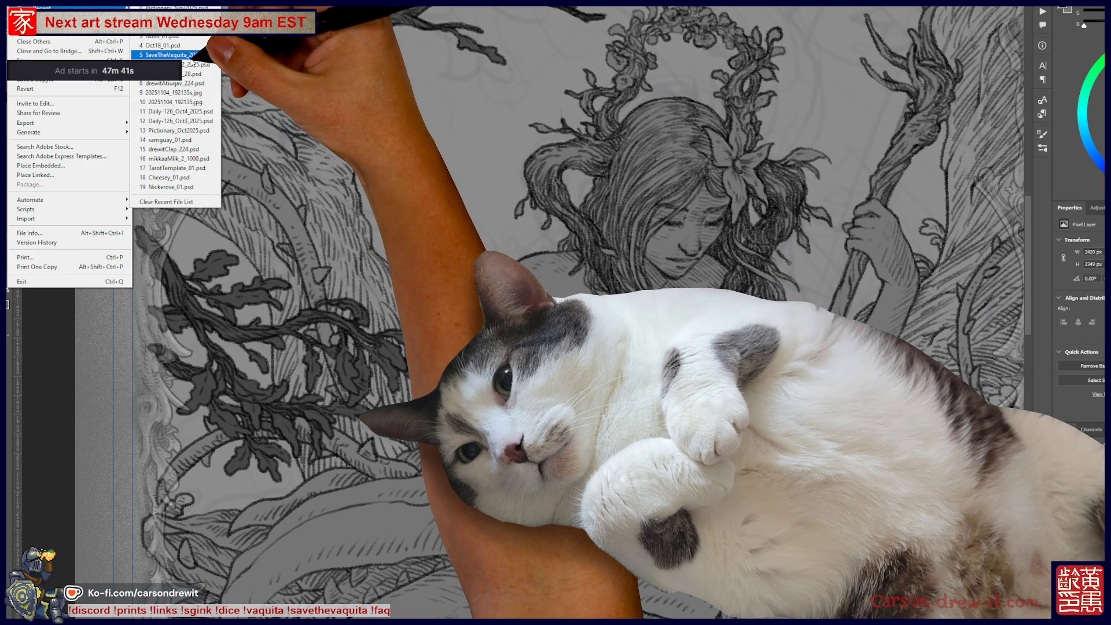
{"action": "left_click", "coordinate": [173, 55]}
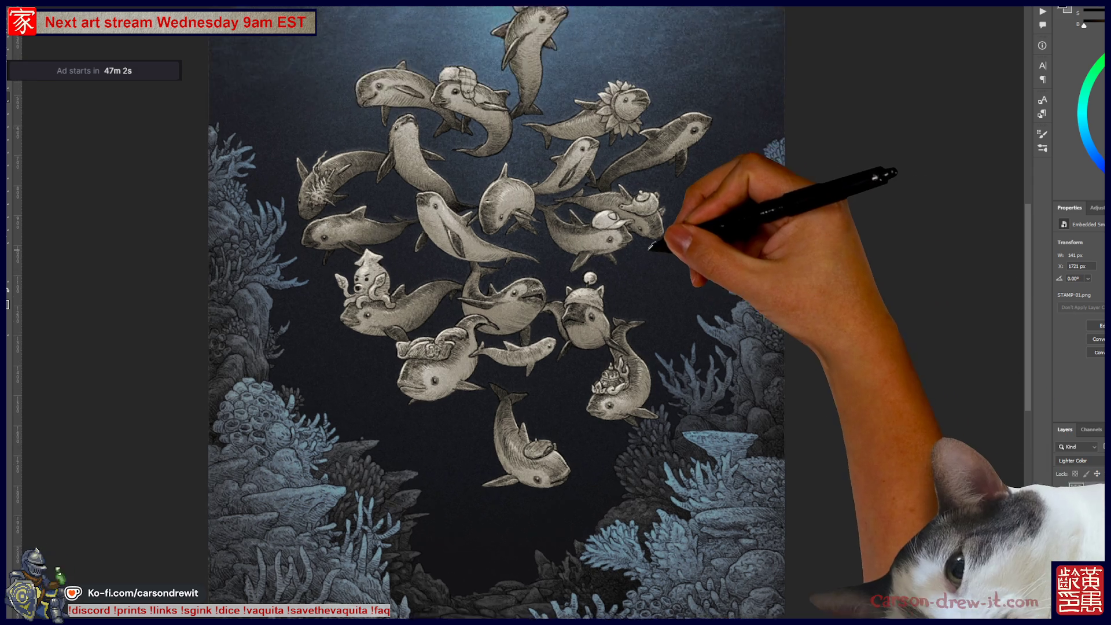
- Pan and zoom around the hat-wearing vaquita school, then switch back to the tarot drawing
{"action": "scroll", "coordinate": [658, 240], "scroll_direction": "up", "scroll_amount": 3}
{"action": "left_click_drag", "start_coordinate": [625, 298], "coordinate": [780, 292]}
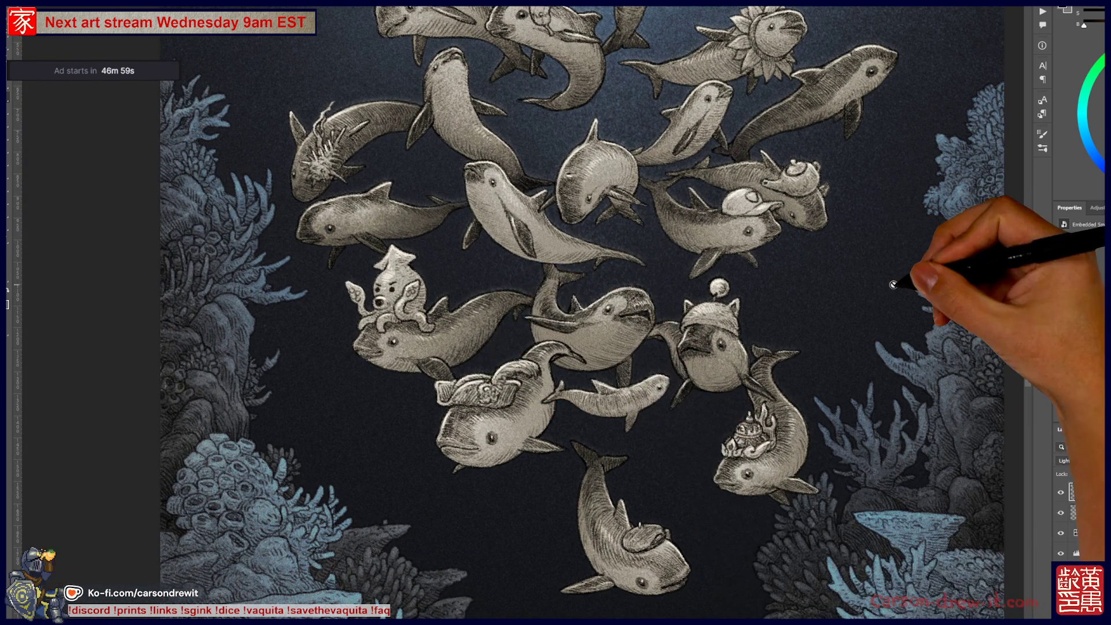
{"action": "left_click_drag", "start_coordinate": [906, 212], "coordinate": [896, 317]}
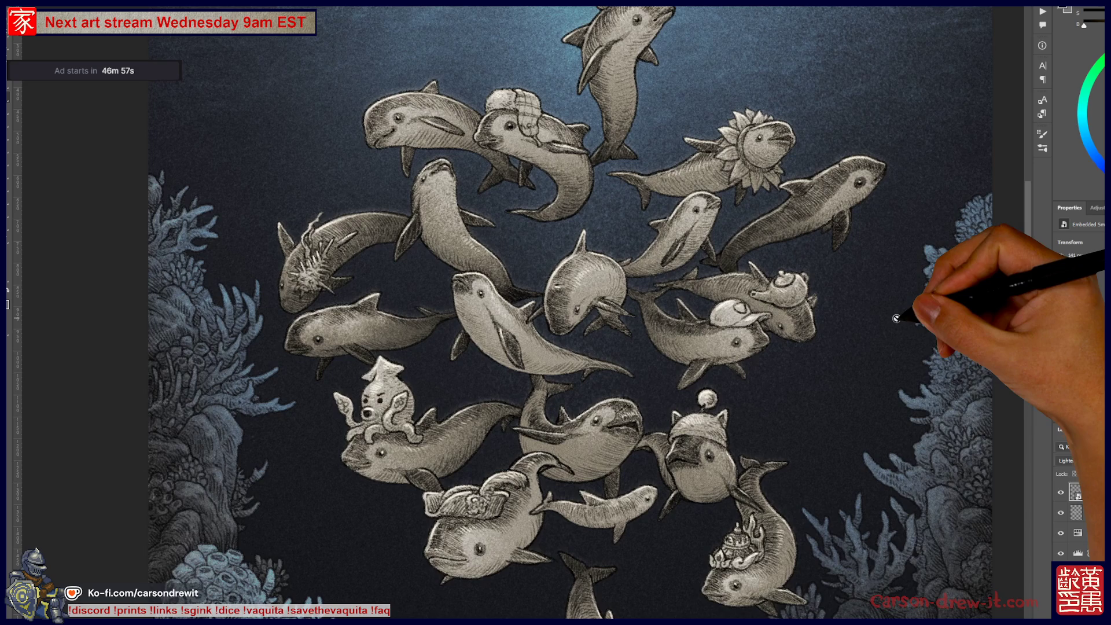
{"action": "mouse_move", "coordinate": [845, 385]}
{"action": "left_mouse_down"}
{"action": "mouse_move", "coordinate": [831, 488]}
{"action": "mouse_move", "coordinate": [769, 295]}
{"action": "left_mouse_up"}
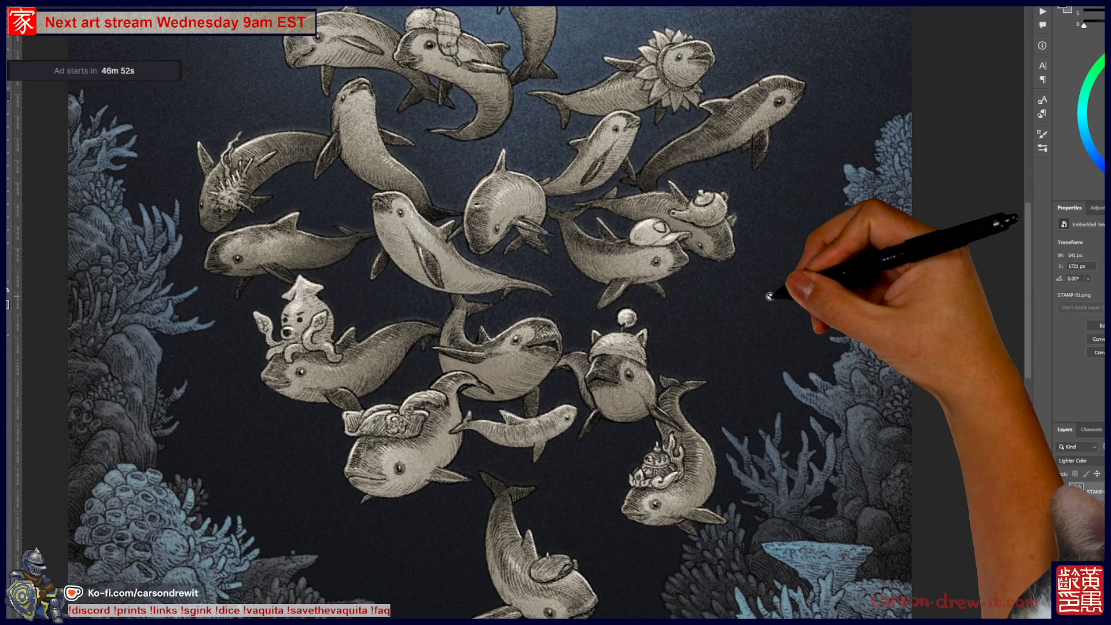
{"action": "key", "text": "ctrl+minus"}
{"action": "left_click_drag", "start_coordinate": [776, 293], "coordinate": [736, 350]}
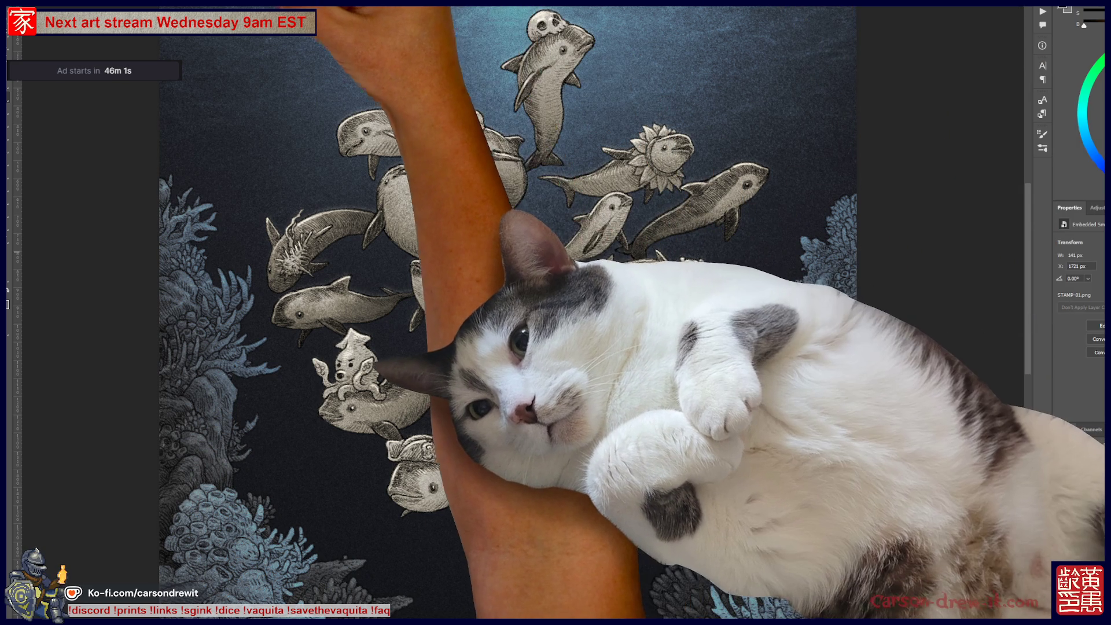
{"action": "key", "text": "ctrl+Tab"}
- Zoom out to check the whole card, then zoom in on the lower leaves and legs
{"action": "key", "text": "ctrl+minus"}
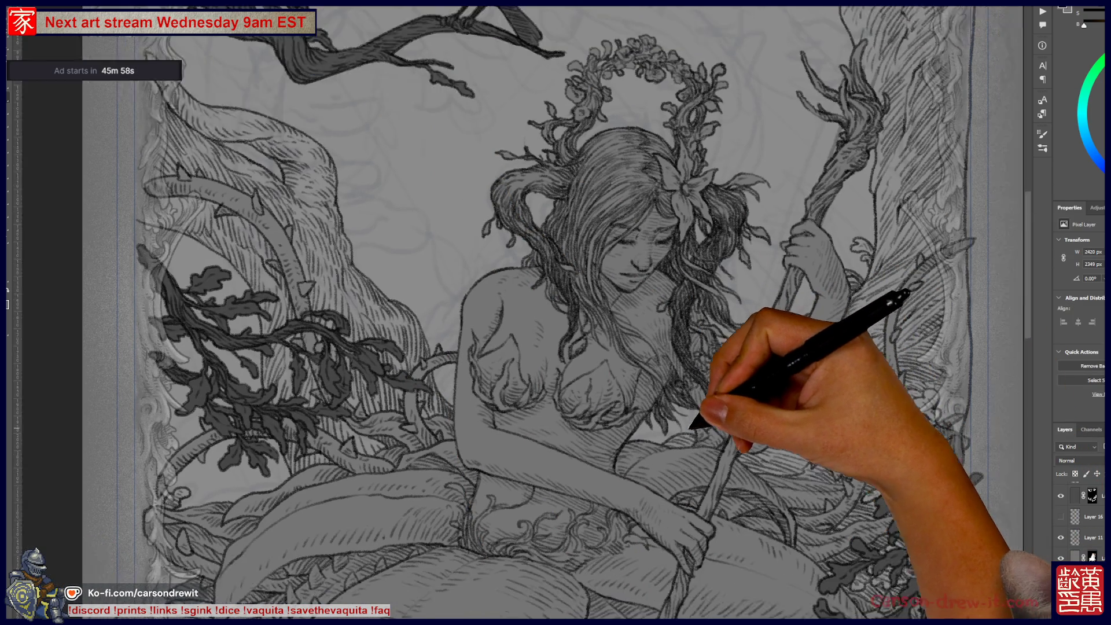
{"action": "key", "text": "ctrl+minus"}
{"action": "key", "text": "ctrl+minus"}
{"action": "key", "text": "ctrl+minus"}
{"action": "left_click_drag", "start_coordinate": [775, 485], "coordinate": [768, 435]}
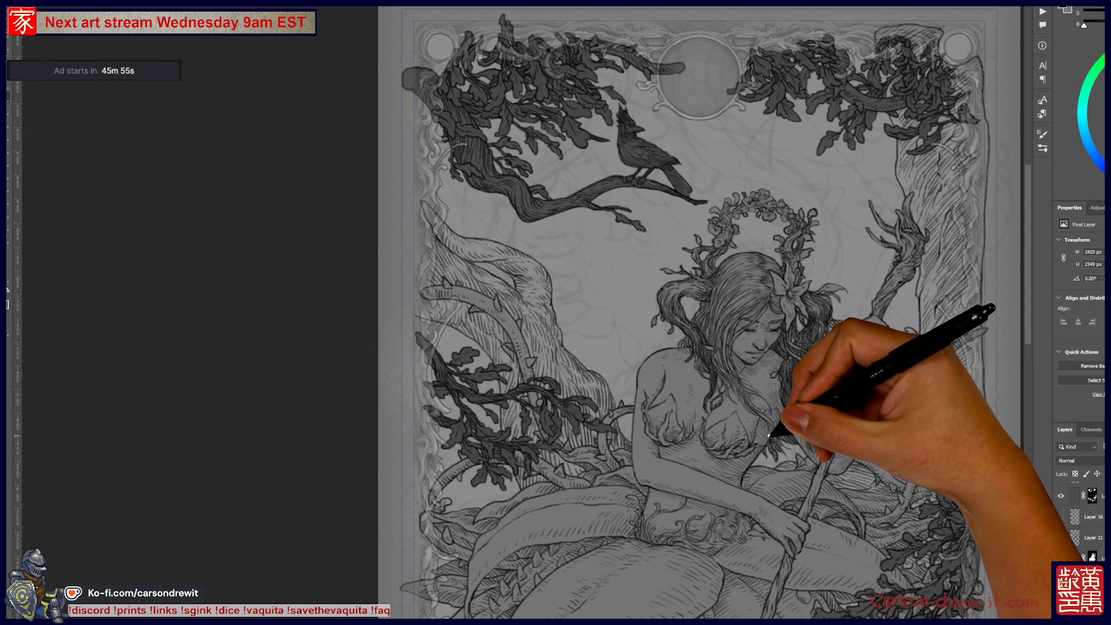
{"action": "key", "text": "ctrl+minus"}
{"action": "key", "text": "ctrl+minus"}
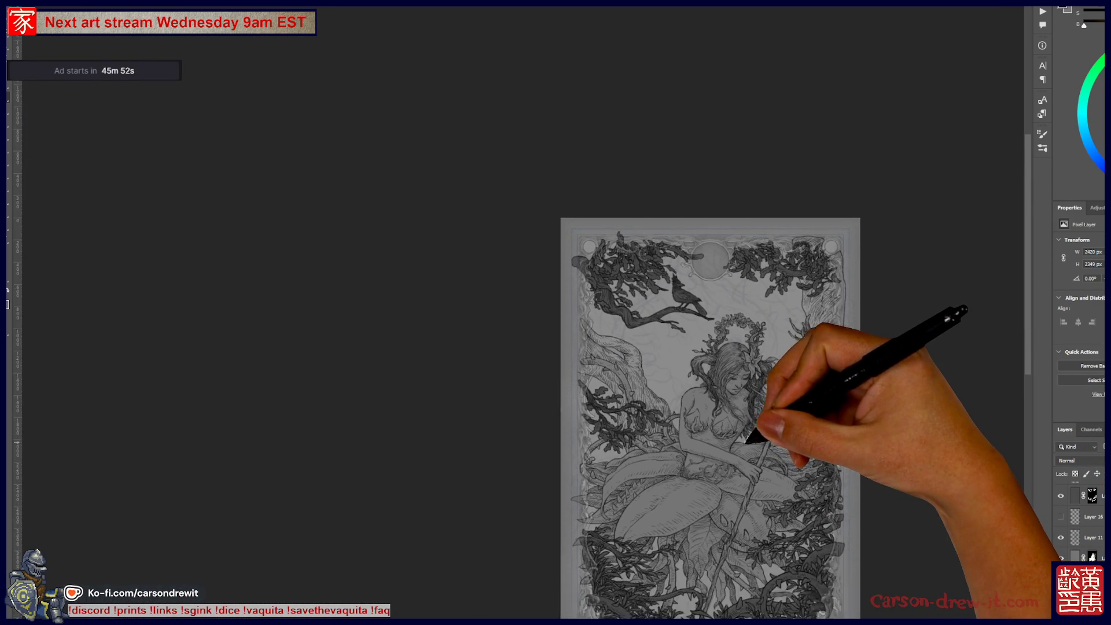
{"action": "key", "text": "ctrl+plus"}
{"action": "key", "text": "ctrl+plus"}
{"action": "key", "text": "ctrl+plus"}
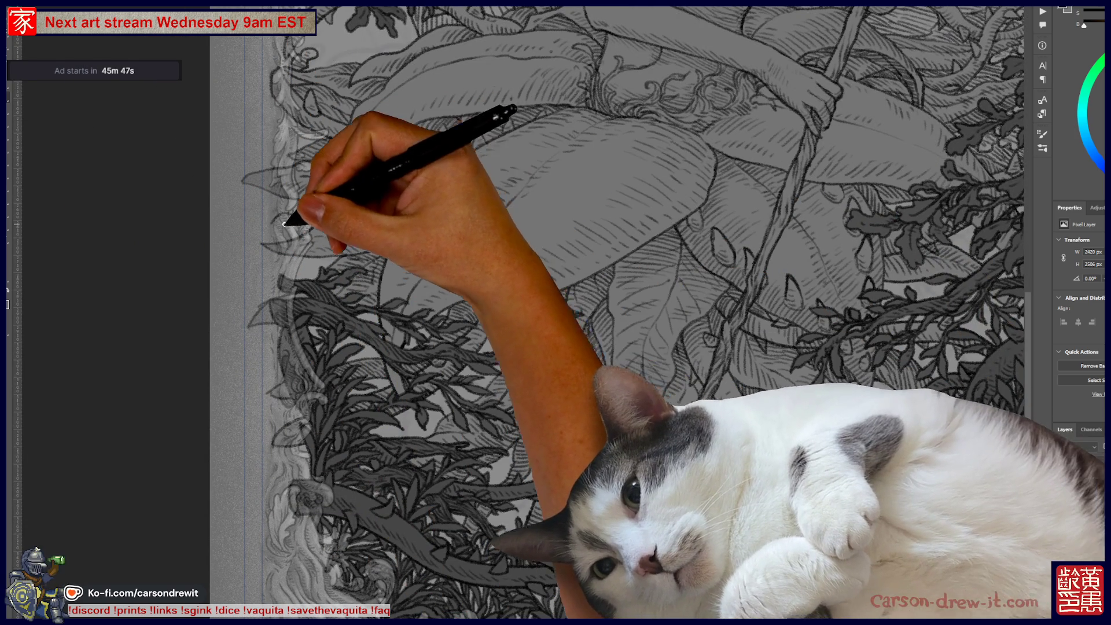
- Ink several dark leaves into the lower-left border foliage below the woman's legs
{"action": "left_click_drag", "start_coordinate": [307, 207], "coordinate": [298, 160]}
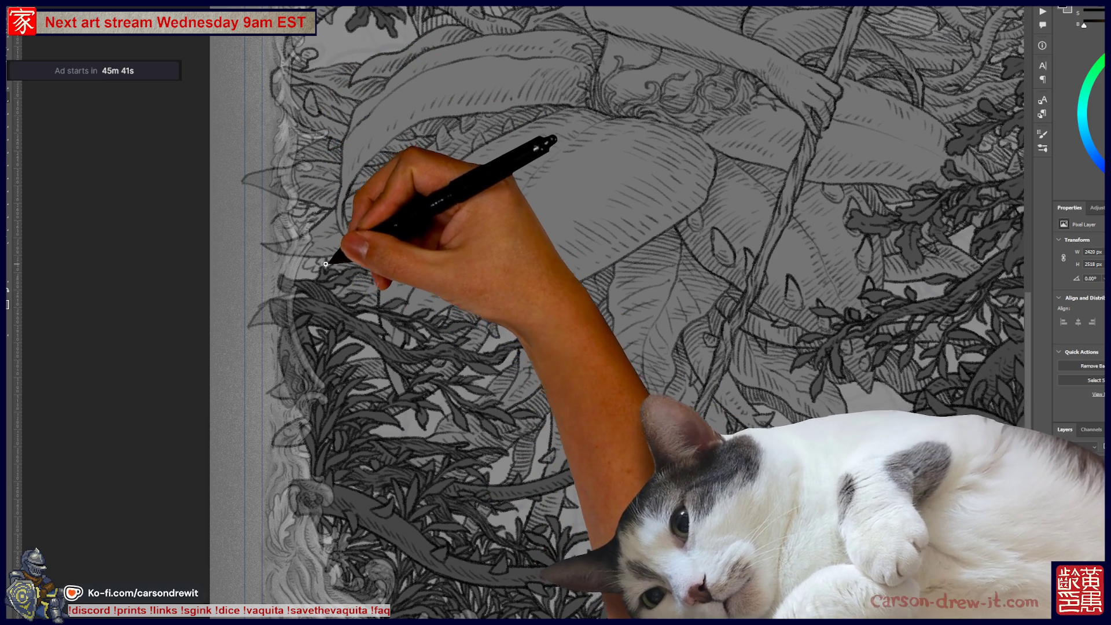
{"action": "mouse_move", "coordinate": [329, 263]}
{"action": "left_mouse_down"}
{"action": "mouse_move", "coordinate": [292, 271]}
{"action": "mouse_move", "coordinate": [340, 312]}
{"action": "mouse_move", "coordinate": [512, 322]}
{"action": "mouse_move", "coordinate": [513, 332]}
{"action": "left_mouse_up"}
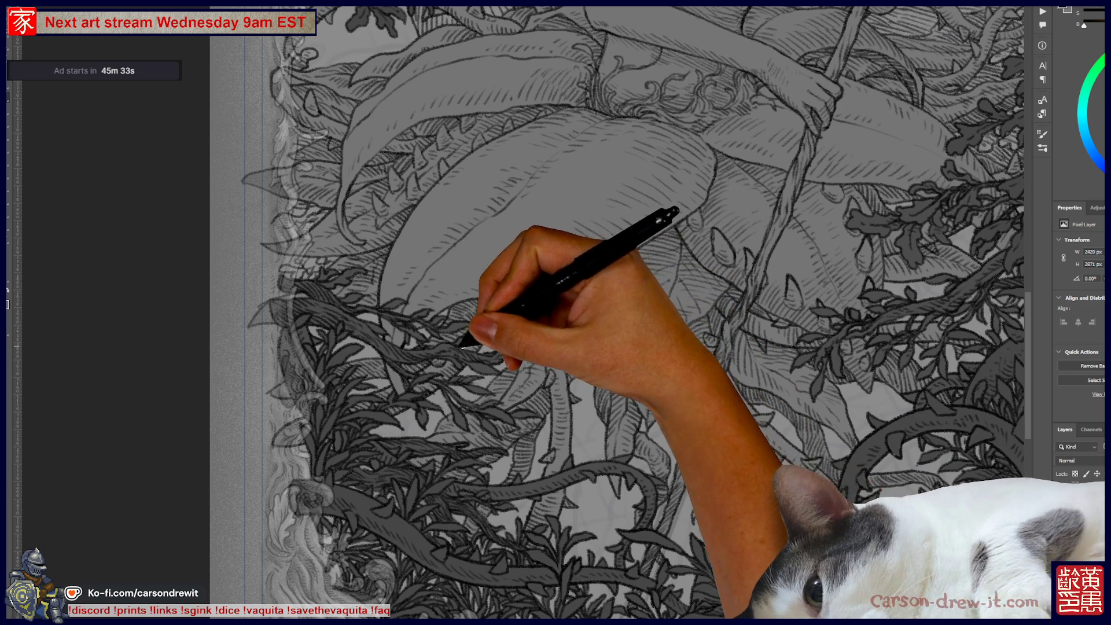
{"action": "left_click_drag", "start_coordinate": [362, 338], "coordinate": [371, 345]}
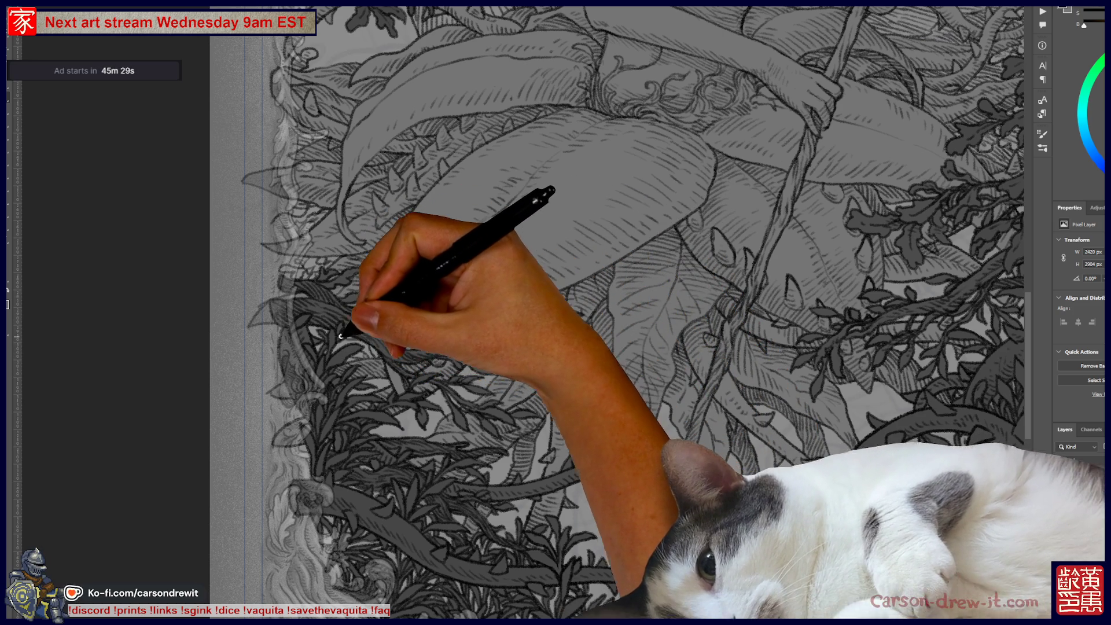
{"action": "left_click_drag", "start_coordinate": [439, 457], "coordinate": [532, 499]}
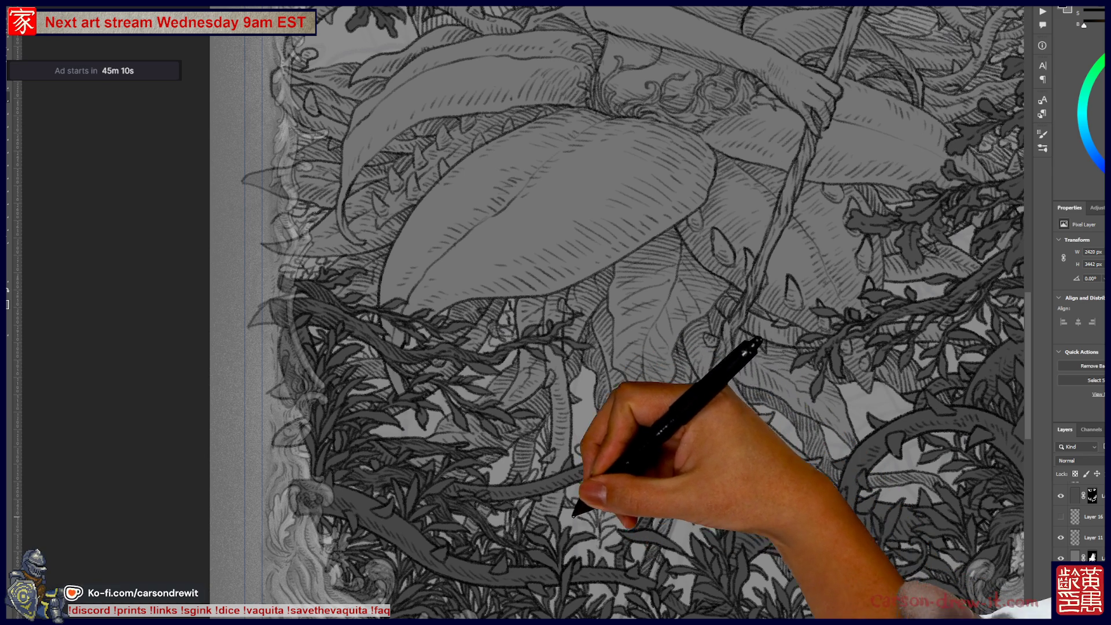
{"action": "mouse_move", "coordinate": [596, 547]}
{"action": "left_mouse_down"}
{"action": "mouse_move", "coordinate": [605, 573]}
{"action": "mouse_move", "coordinate": [652, 459]}
{"action": "left_mouse_up"}
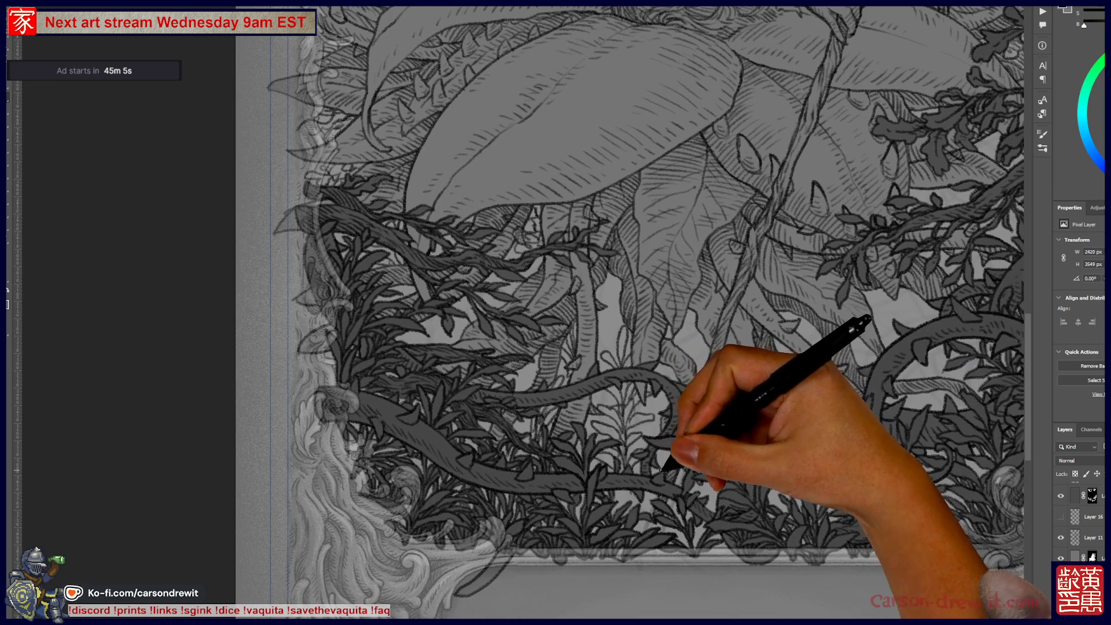
- Undo the last stroke and ink more leaves along the bottom foliage, moving the view rightward
{"action": "key", "text": "ctrl+z"}
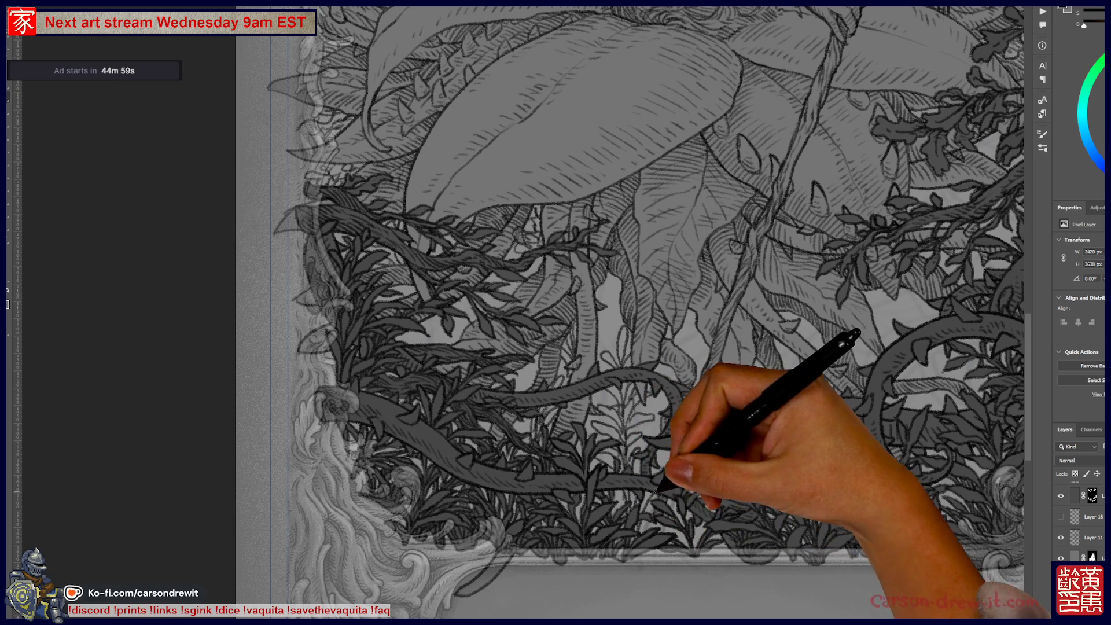
{"action": "left_click_drag", "start_coordinate": [648, 533], "coordinate": [650, 501]}
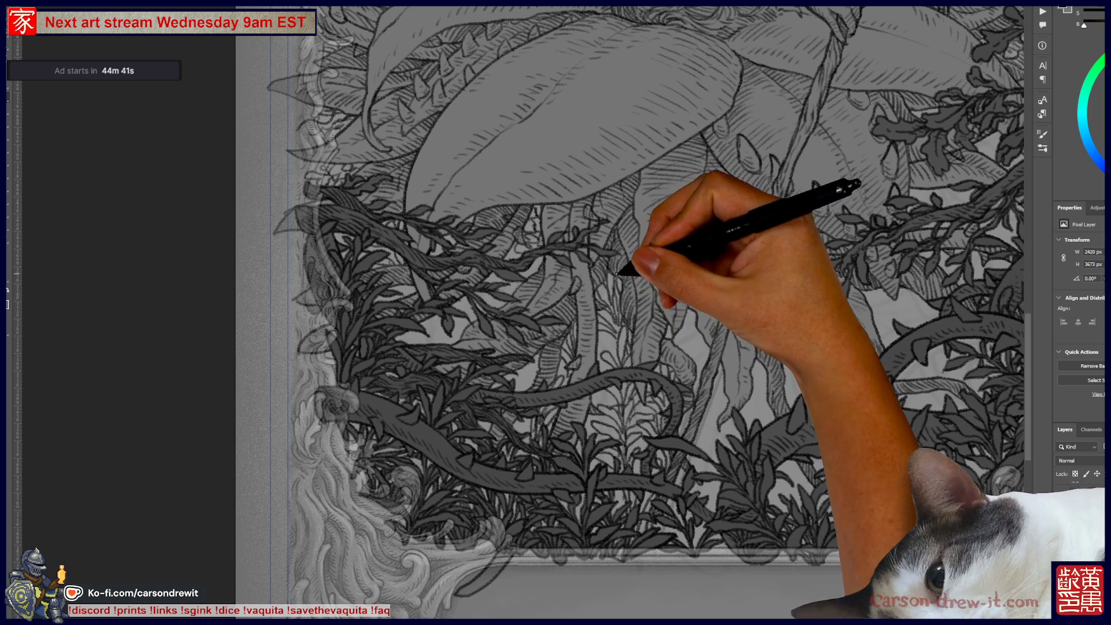
{"action": "left_click_drag", "start_coordinate": [613, 334], "coordinate": [671, 327]}
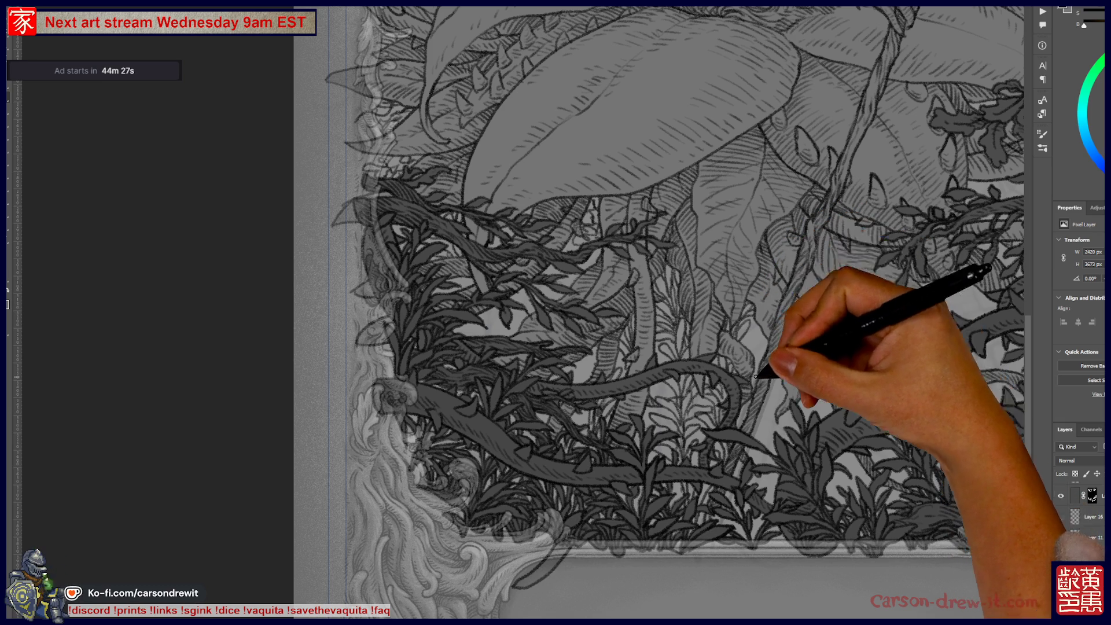
{"action": "left_click_drag", "start_coordinate": [731, 367], "coordinate": [781, 384]}
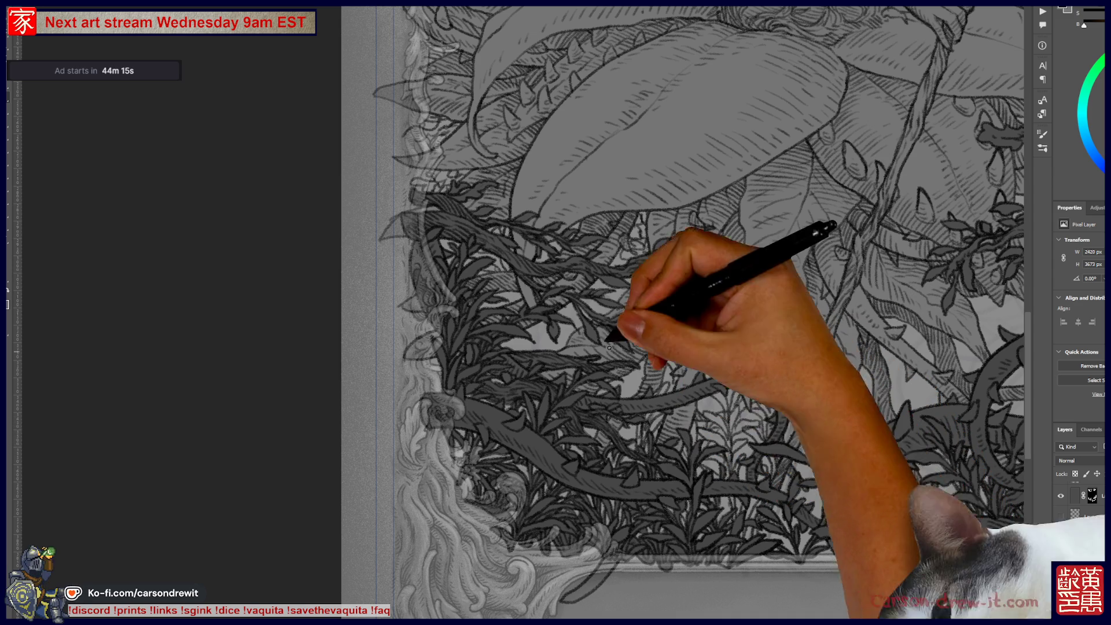
{"action": "scroll", "coordinate": [683, 312], "scroll_direction": "right", "scroll_amount": 3}
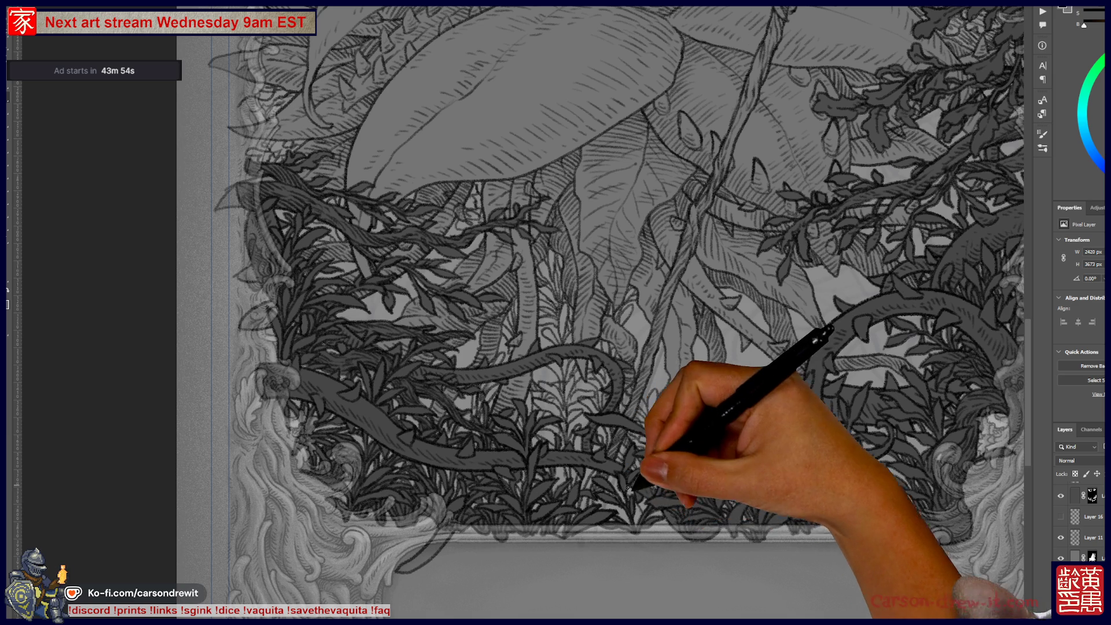
{"action": "mouse_move", "coordinate": [644, 496]}
{"action": "left_mouse_down"}
{"action": "mouse_move", "coordinate": [636, 525]}
{"action": "mouse_move", "coordinate": [636, 500]}
{"action": "left_mouse_up"}
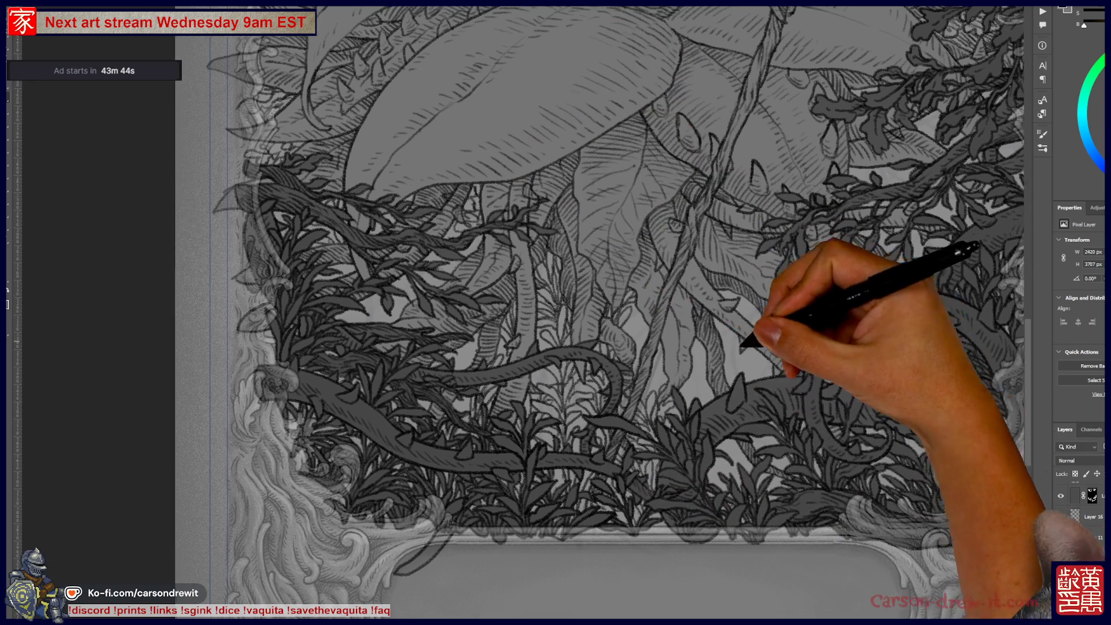
{"action": "left_click_drag", "start_coordinate": [746, 341], "coordinate": [673, 350]}
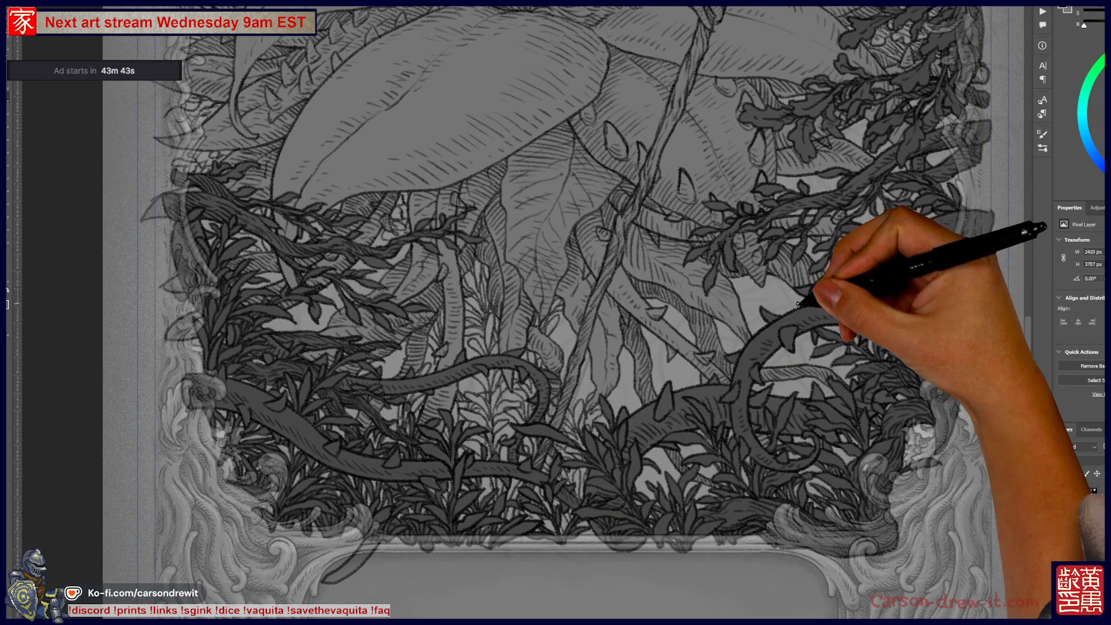
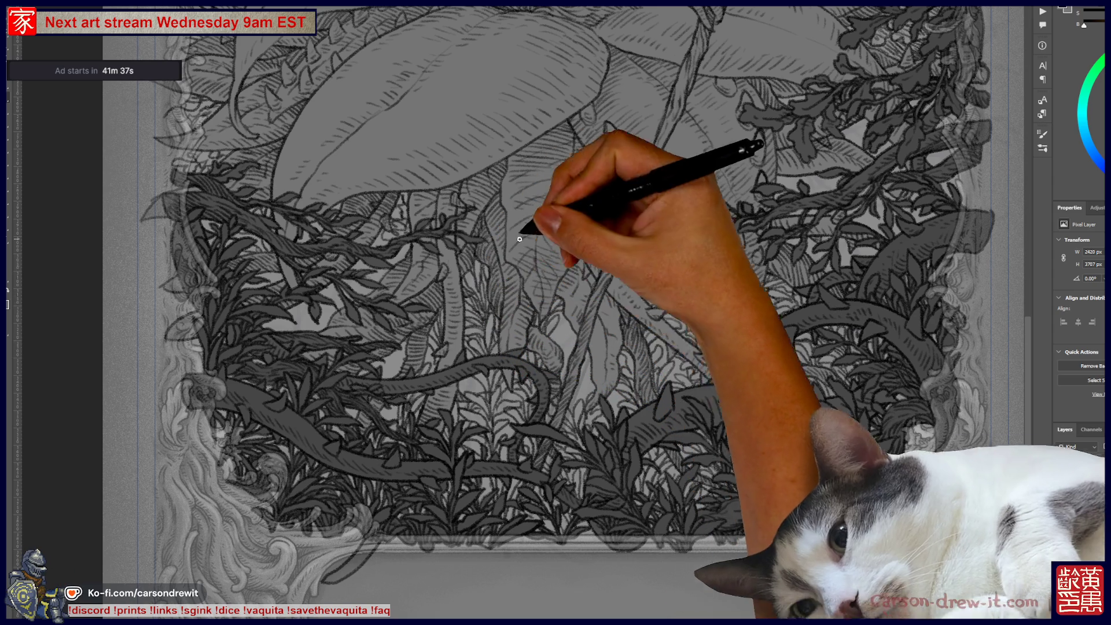
- Sketch a hatched oval inside the bottom cartouche, then remove the bowl sketch beneath it
{"action": "left_click_drag", "start_coordinate": [624, 391], "coordinate": [682, 229]}
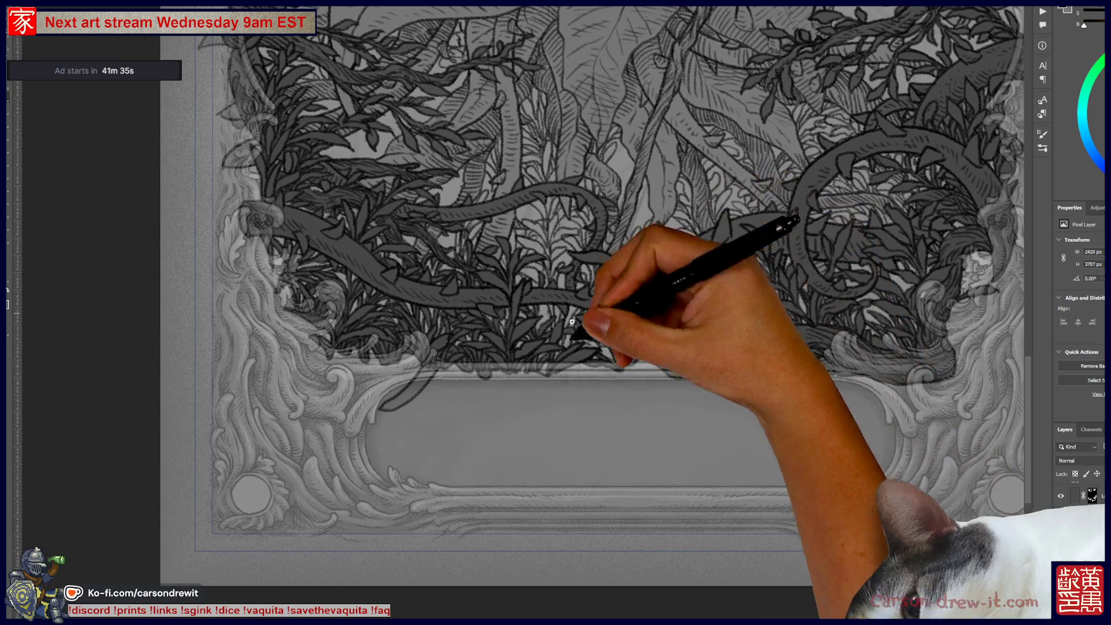
{"action": "left_click_drag", "start_coordinate": [622, 412], "coordinate": [692, 409]}
{"action": "key", "text": "ctrl+z"}
{"action": "left_click_drag", "start_coordinate": [619, 412], "coordinate": [653, 409]}
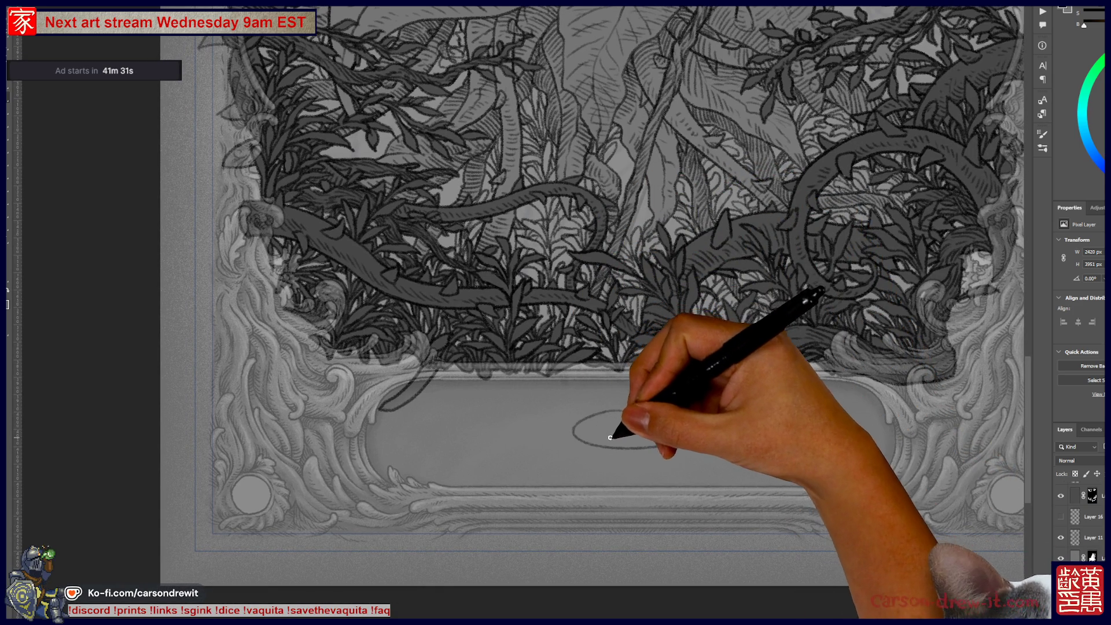
{"action": "left_click_drag", "start_coordinate": [620, 413], "coordinate": [717, 402]}
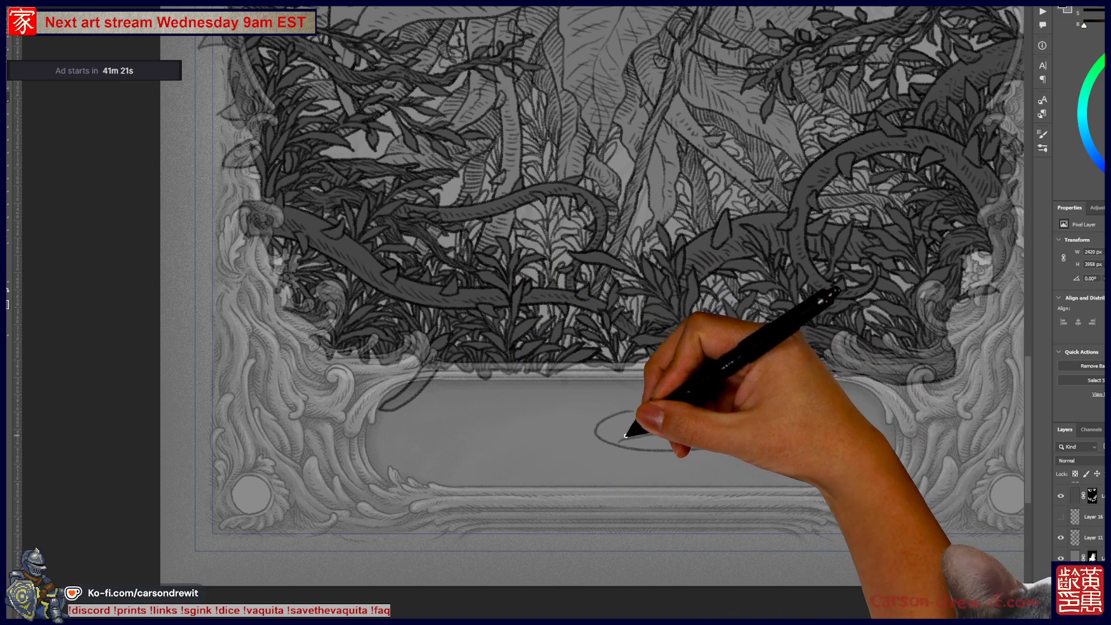
{"action": "left_click_drag", "start_coordinate": [614, 438], "coordinate": [719, 422]}
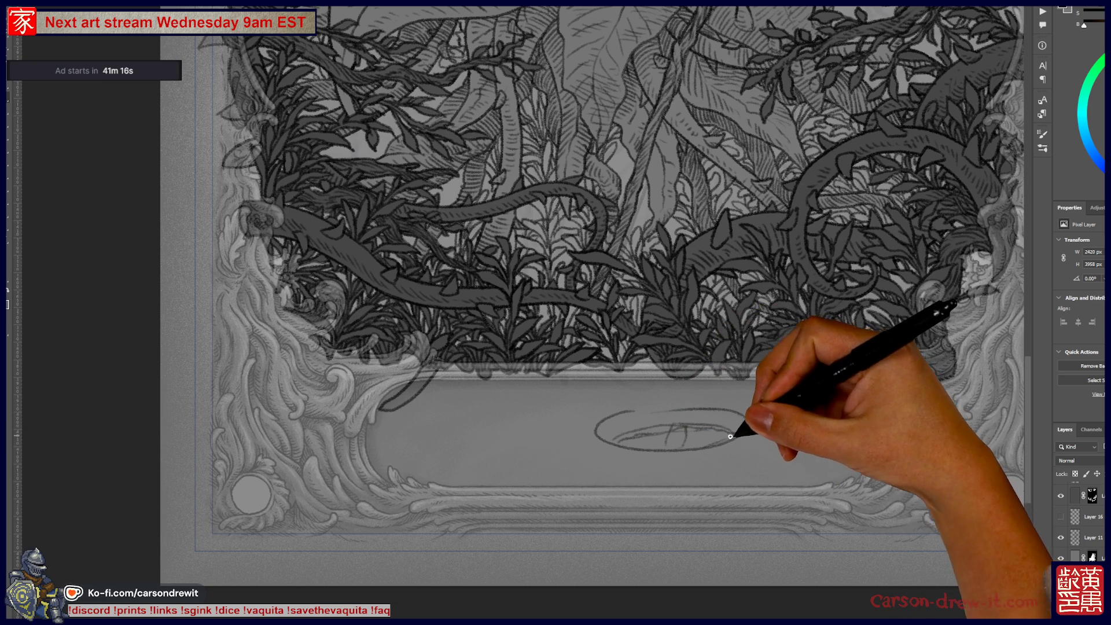
{"action": "left_click_drag", "start_coordinate": [651, 441], "coordinate": [720, 422]}
{"action": "mouse_move", "coordinate": [599, 438]}
{"action": "left_mouse_down"}
{"action": "mouse_move", "coordinate": [722, 493]}
{"action": "mouse_move", "coordinate": [665, 491]}
{"action": "left_mouse_up"}
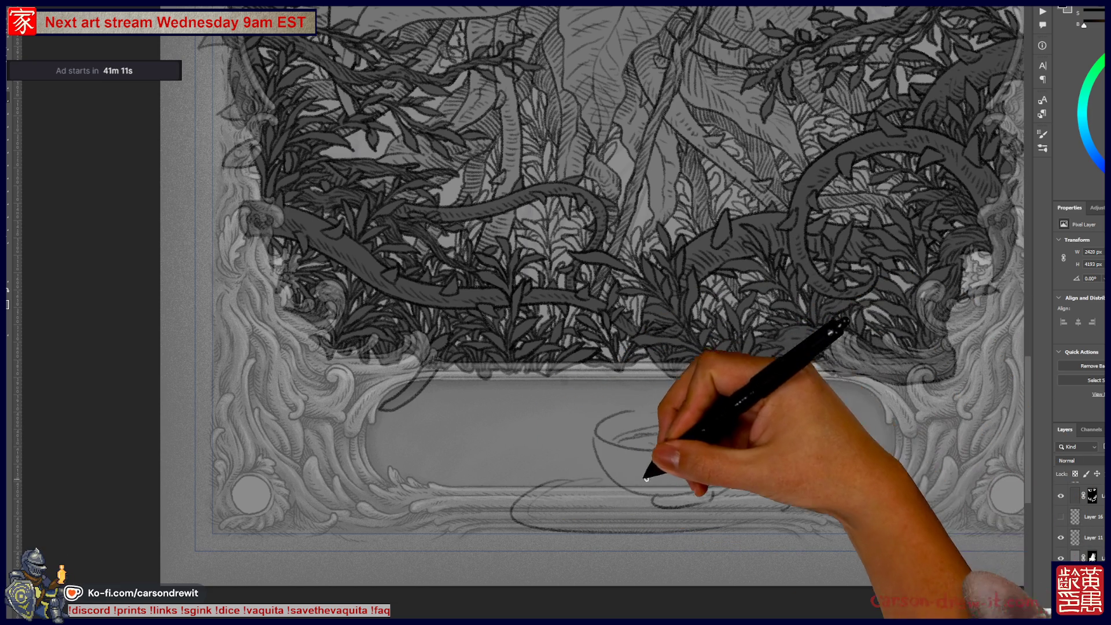
{"action": "left_click_drag", "start_coordinate": [622, 443], "coordinate": [693, 443]}
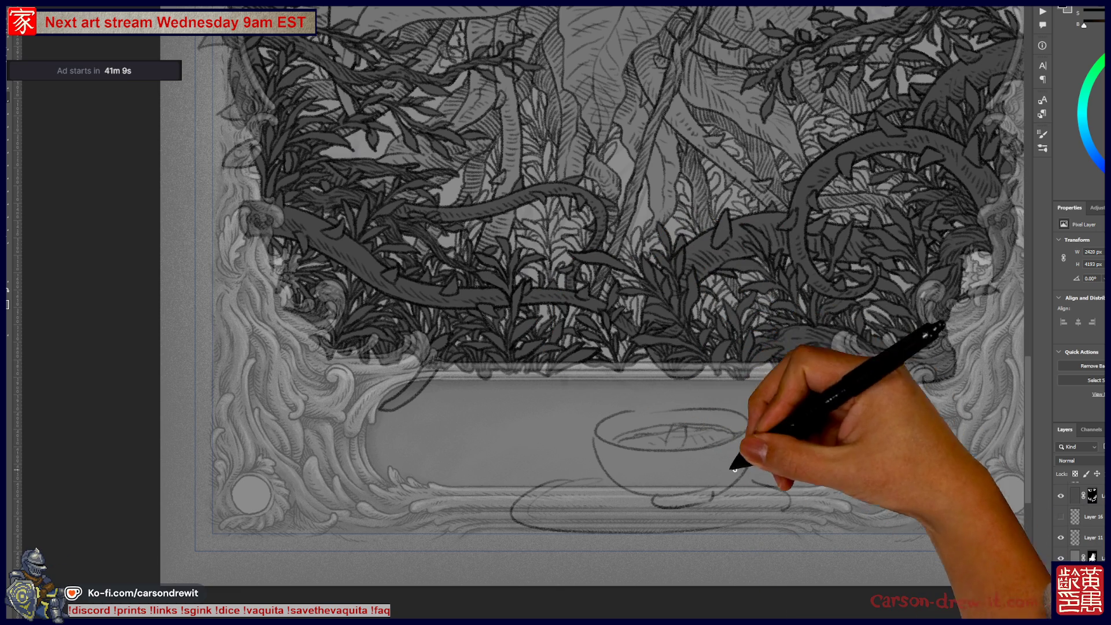
{"action": "key", "text": "ctrl"}
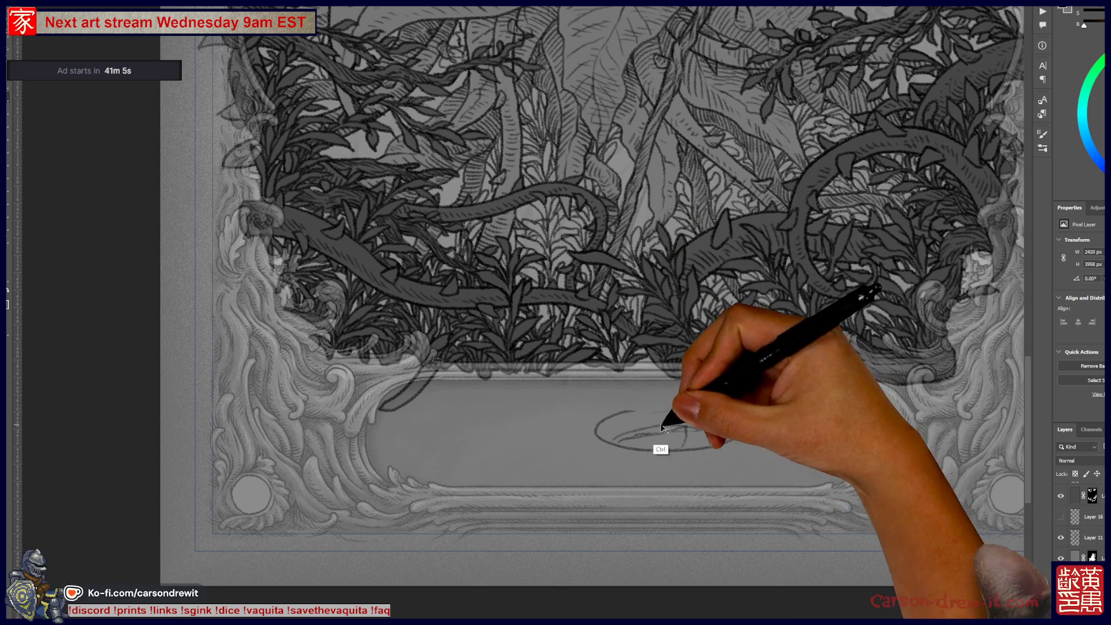
{"action": "key", "text": "ctrl+z"}
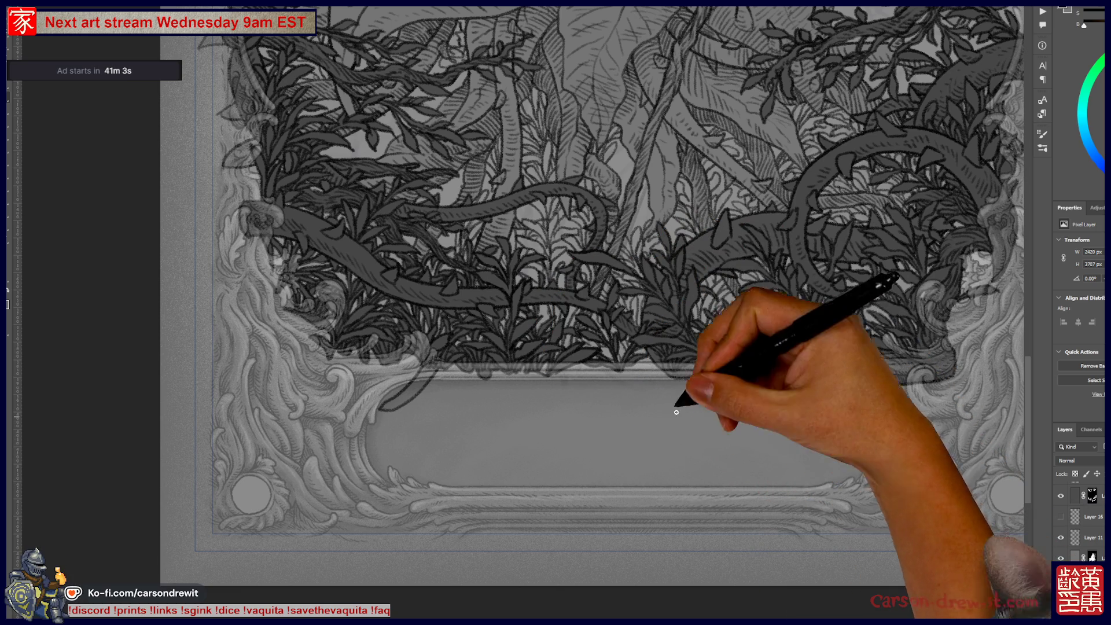
- Zoom in and pan across the left border, lower foliage and lower-right vines
{"action": "left_click_drag", "start_coordinate": [433, 174], "coordinate": [645, 385]}
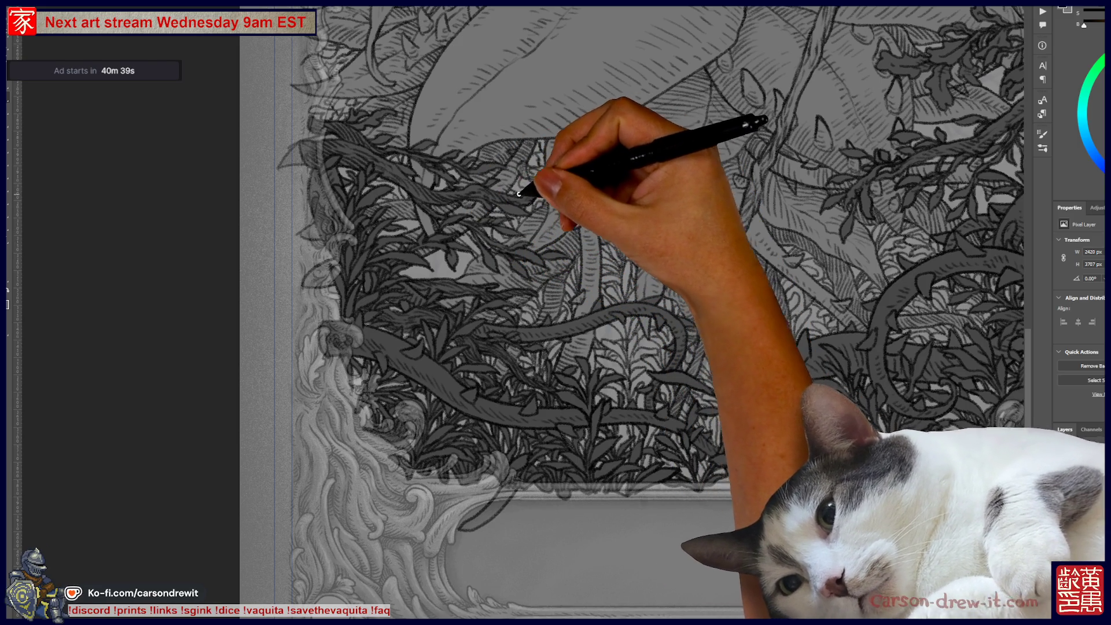
{"action": "left_click_drag", "start_coordinate": [605, 142], "coordinate": [408, 213]}
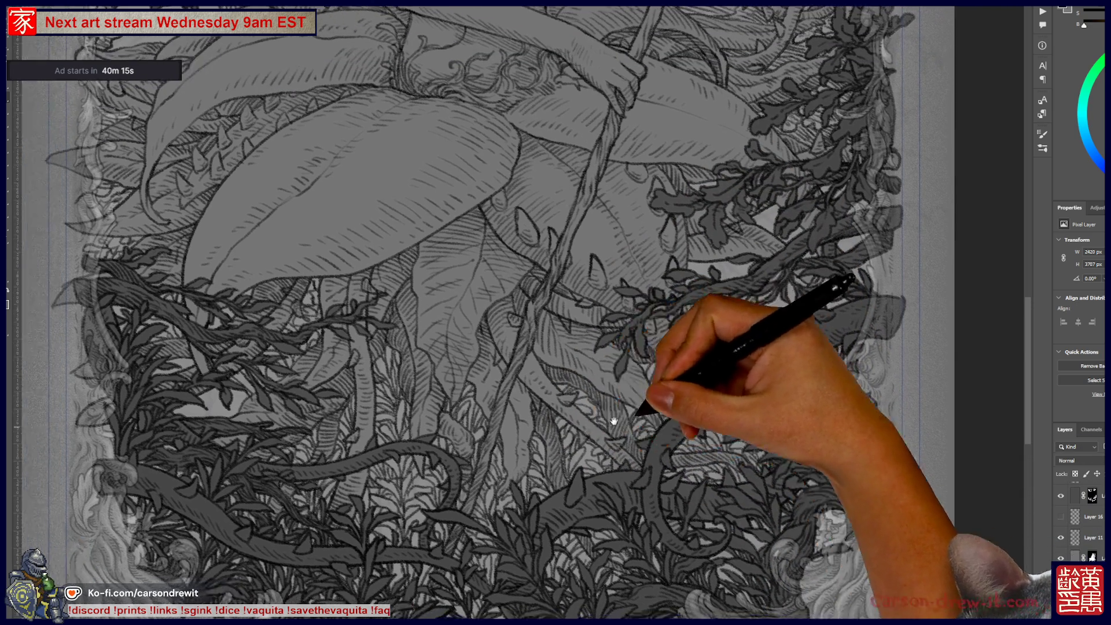
{"action": "left_click_drag", "start_coordinate": [641, 360], "coordinate": [447, 260]}
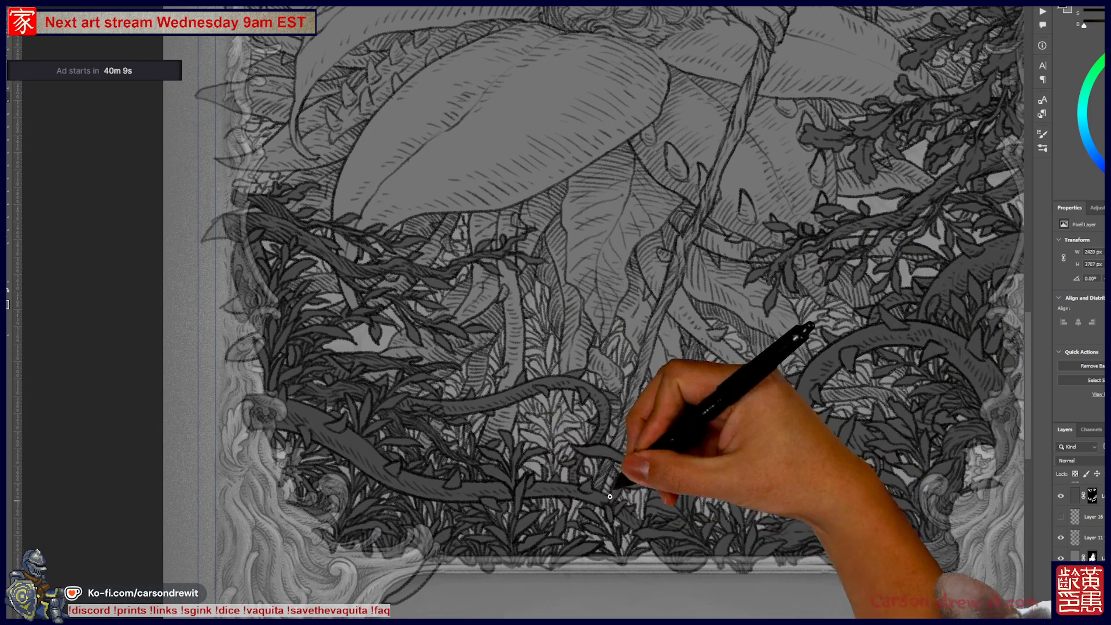
{"action": "left_click_drag", "start_coordinate": [548, 501], "coordinate": [445, 565]}
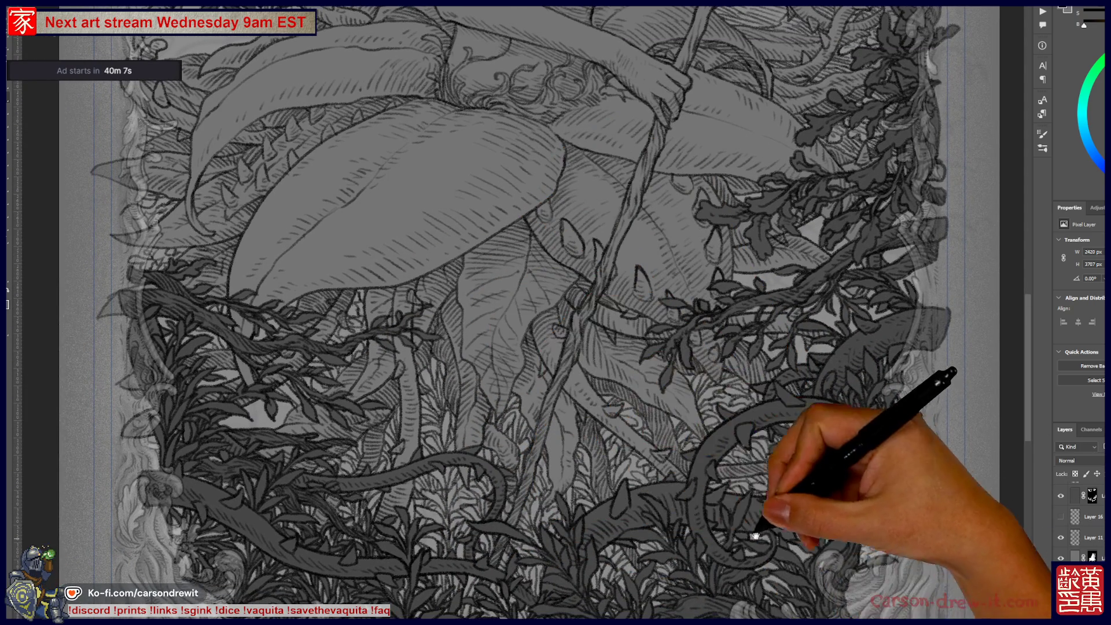
{"action": "left_click_drag", "start_coordinate": [787, 532], "coordinate": [746, 480]}
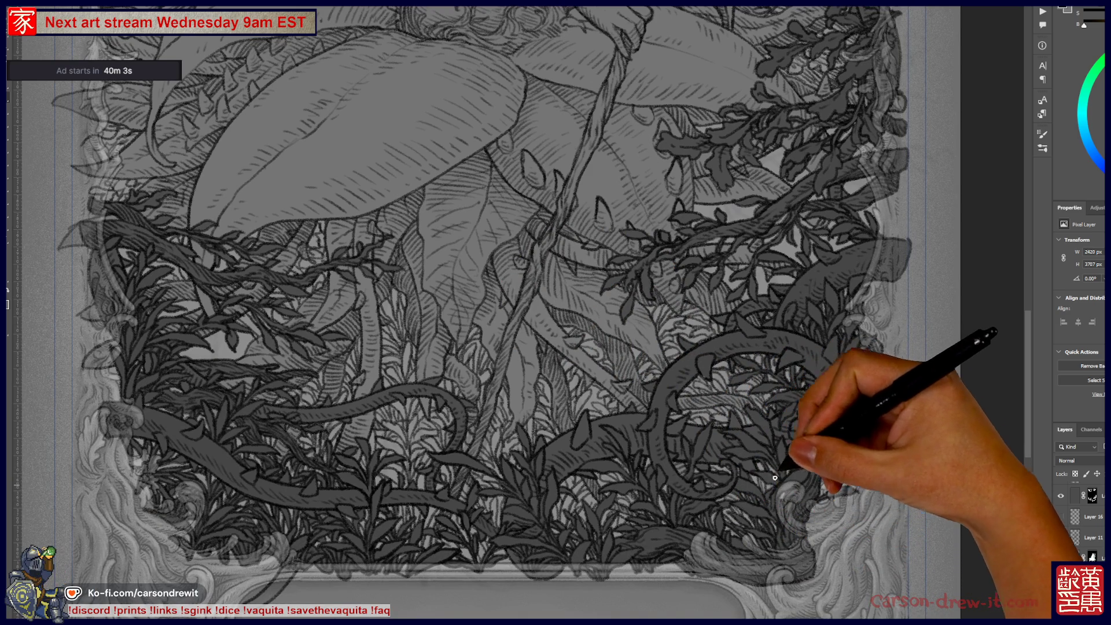
{"action": "mouse_move", "coordinate": [637, 385]}
{"action": "left_mouse_down"}
{"action": "mouse_move", "coordinate": [777, 461]}
{"action": "mouse_move", "coordinate": [859, 421]}
{"action": "left_mouse_up"}
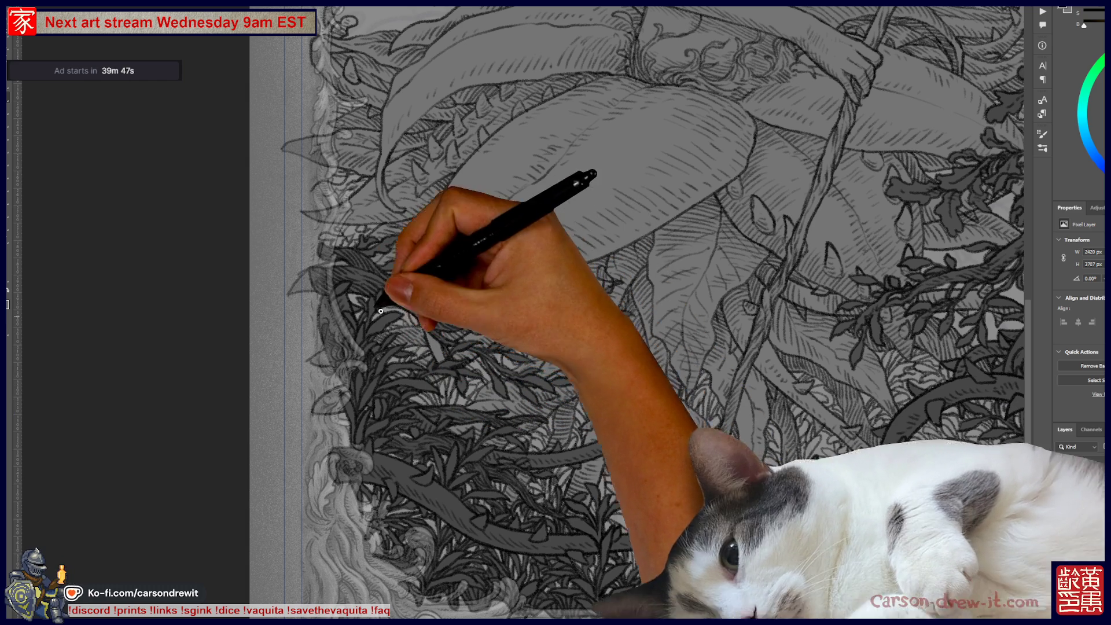
- Zoom out to see the canvas edges, then zoom back in on the figure and top branch
{"action": "scroll", "coordinate": [427, 306], "scroll_direction": "up", "scroll_amount": 5}
{"action": "key", "text": "ctrl+minus"}
{"action": "scroll", "coordinate": [294, 299], "scroll_direction": "down", "scroll_amount": 5}
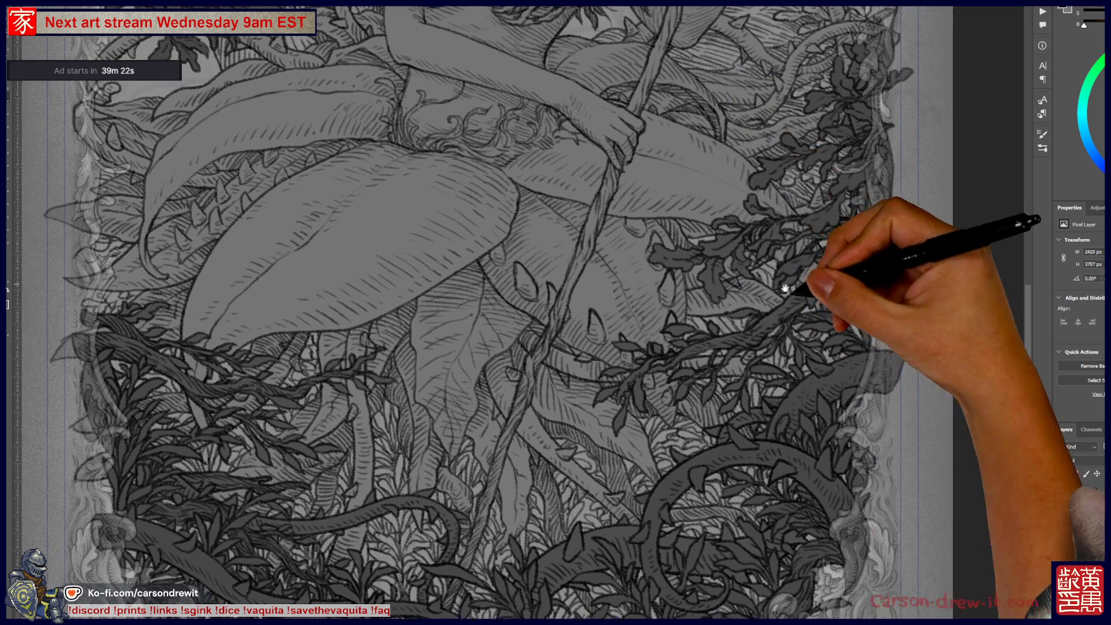
{"action": "left_click_drag", "start_coordinate": [672, 265], "coordinate": [803, 386]}
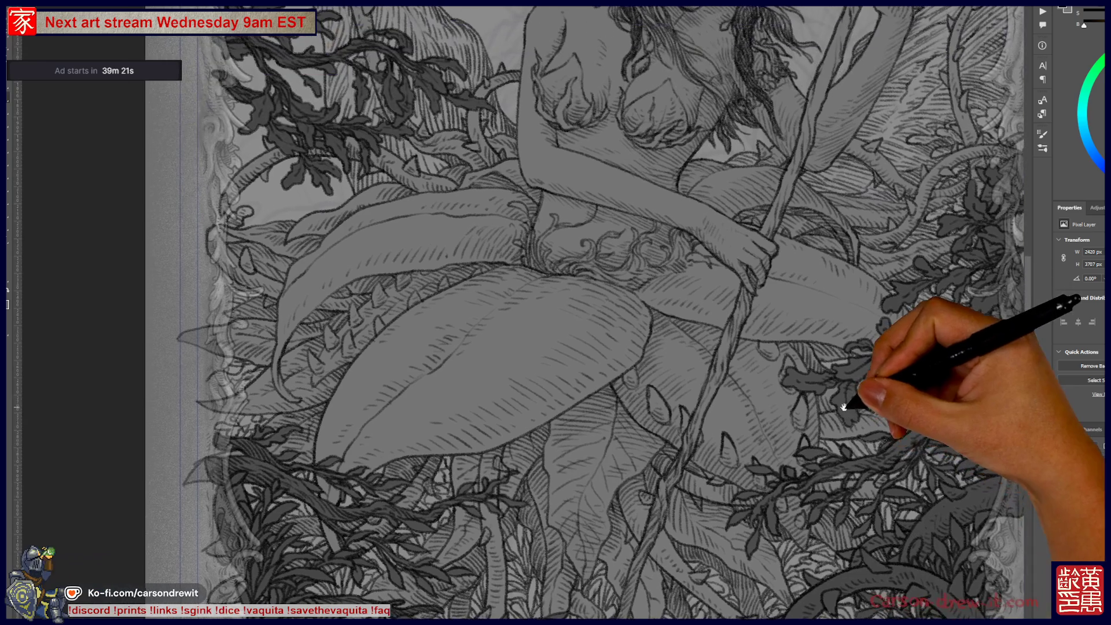
{"action": "mouse_move", "coordinate": [781, 194]}
{"action": "left_mouse_down"}
{"action": "mouse_move", "coordinate": [749, 228]}
{"action": "mouse_move", "coordinate": [766, 360]}
{"action": "left_mouse_up"}
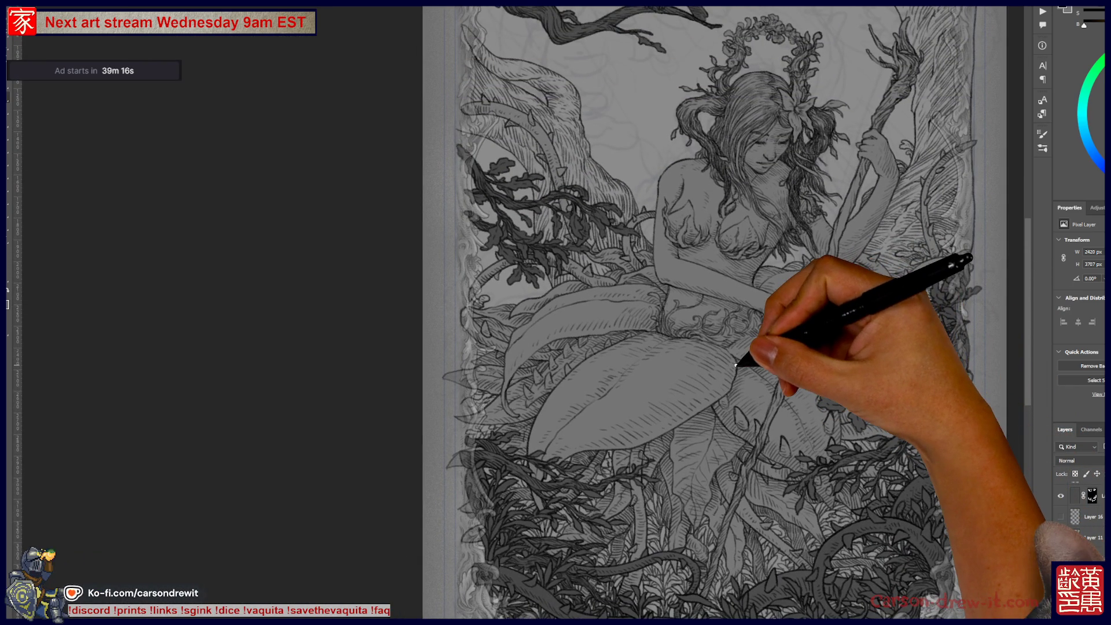
{"action": "key", "text": "ctrl+plus"}
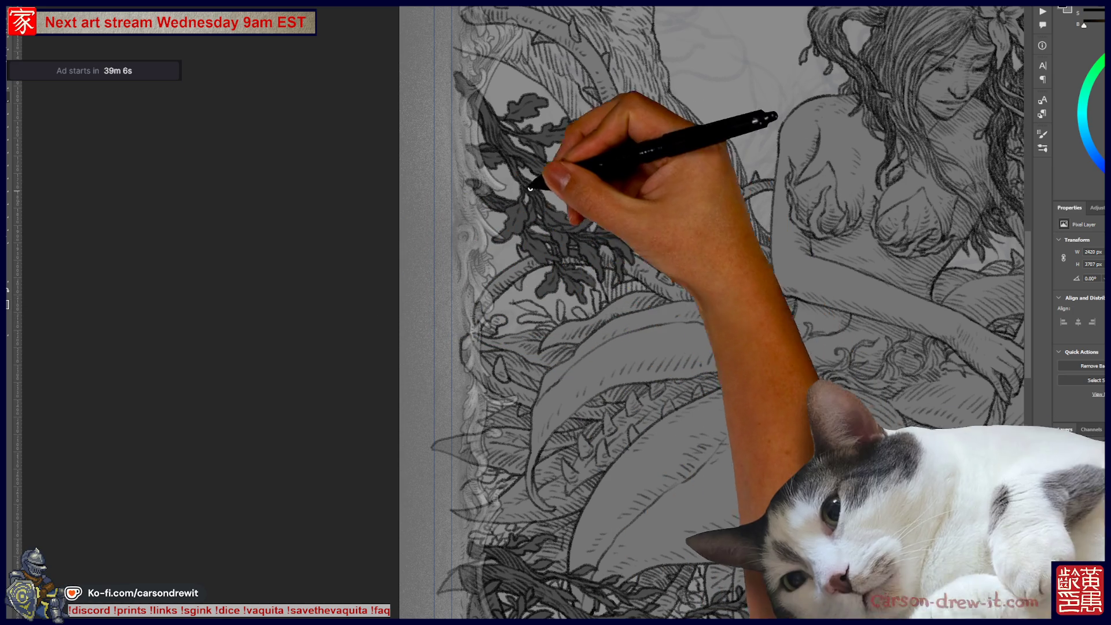
{"action": "scroll", "coordinate": [520, 202], "scroll_direction": "up", "scroll_amount": 1}
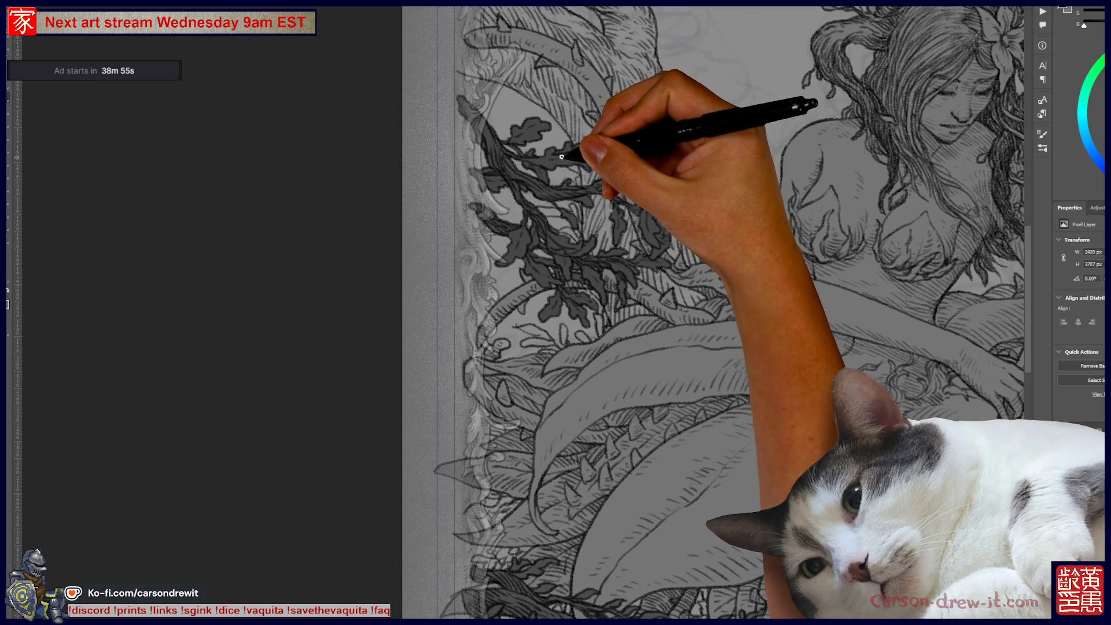
{"action": "left_click_drag", "start_coordinate": [528, 54], "coordinate": [499, 193]}
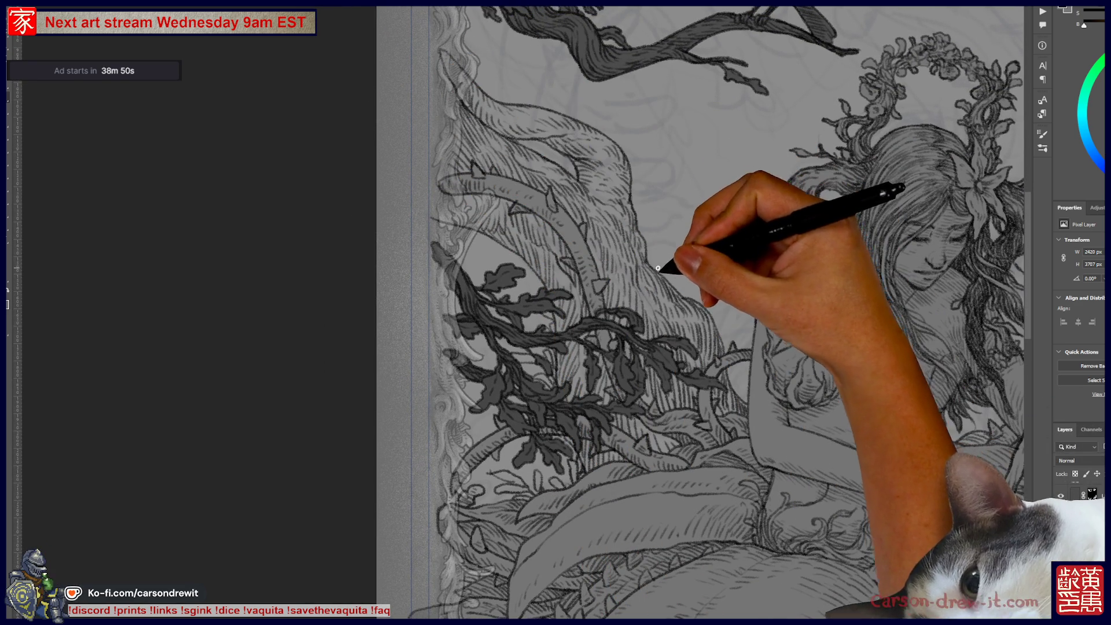
- Ink small leaf sprigs on the left trunk and shade the left-foliage vines darker grey
{"action": "left_click_drag", "start_coordinate": [673, 277], "coordinate": [691, 255]}
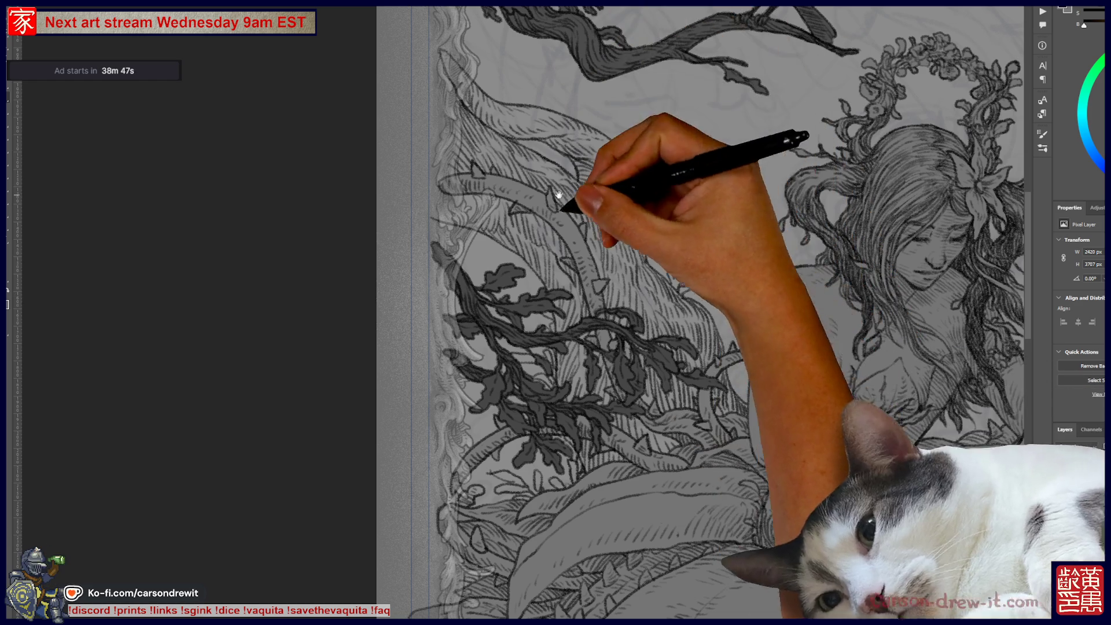
{"action": "left_click_drag", "start_coordinate": [566, 164], "coordinate": [737, 141]}
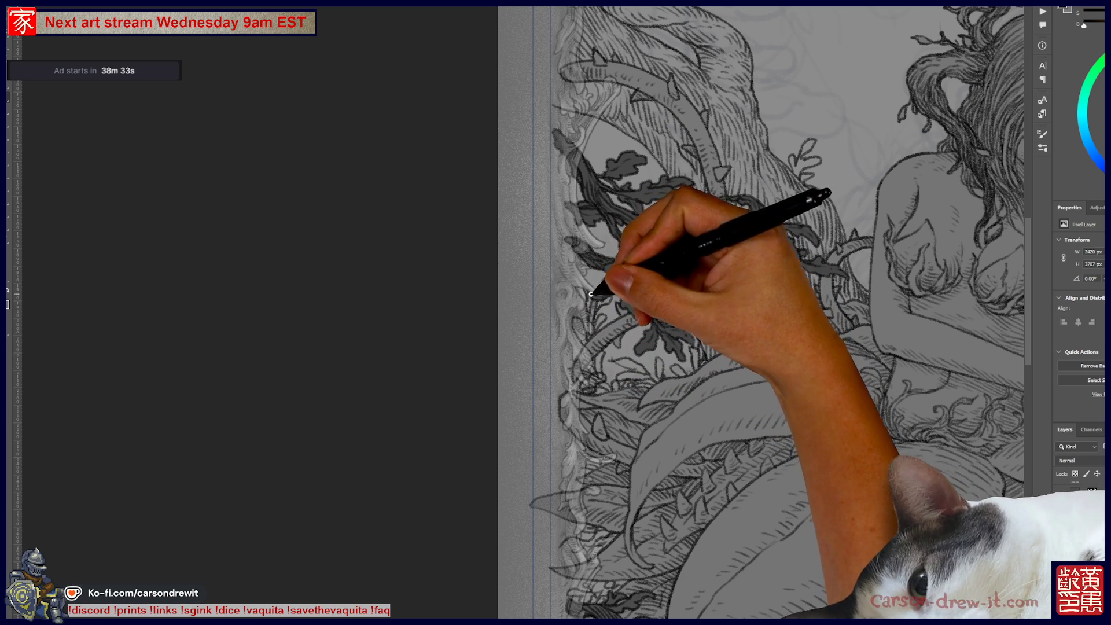
{"action": "left_click_drag", "start_coordinate": [589, 294], "coordinate": [640, 345]}
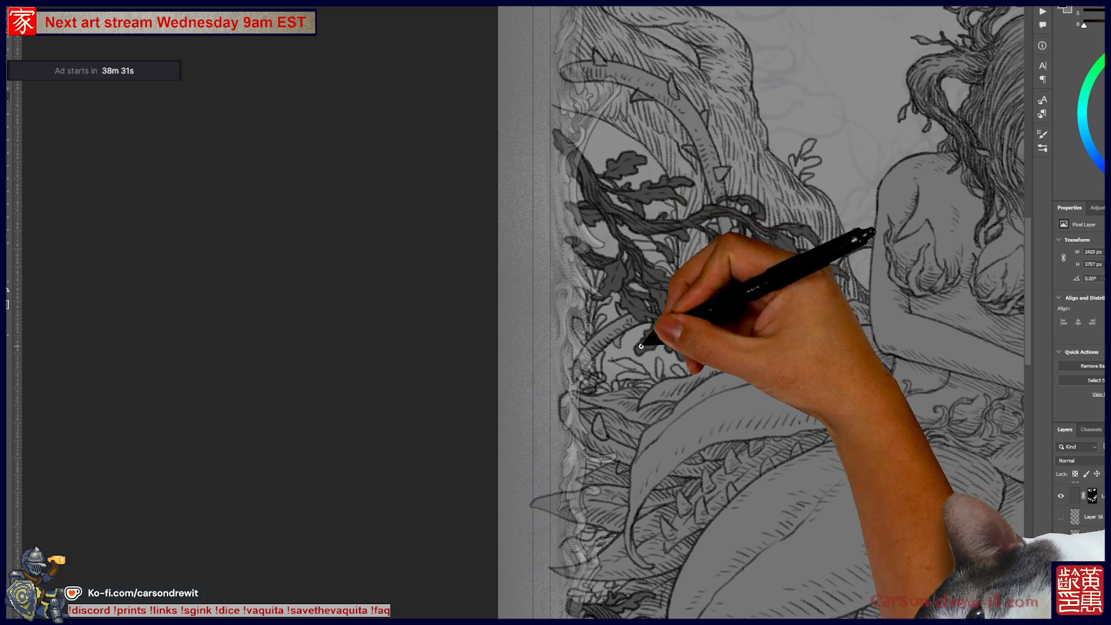
{"action": "mouse_move", "coordinate": [620, 293]}
{"action": "left_mouse_down"}
{"action": "mouse_move", "coordinate": [432, 345]}
{"action": "mouse_move", "coordinate": [413, 279]}
{"action": "left_mouse_up"}
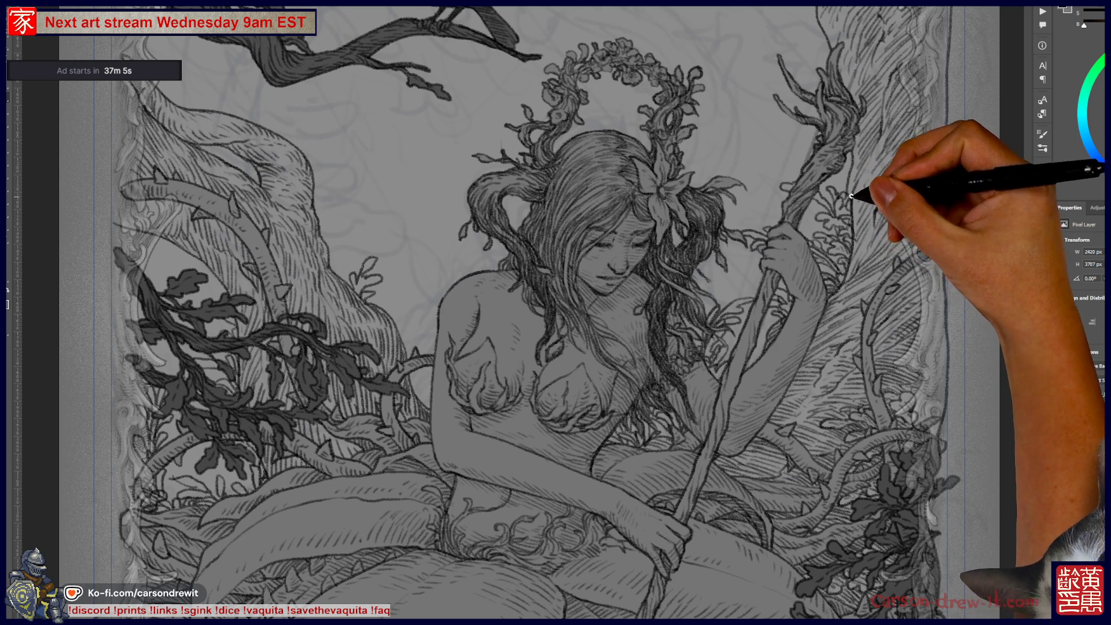
- Pan right and down to show the crow on its branch and the left foliage below
{"action": "left_click_drag", "start_coordinate": [517, 220], "coordinate": [628, 284]}
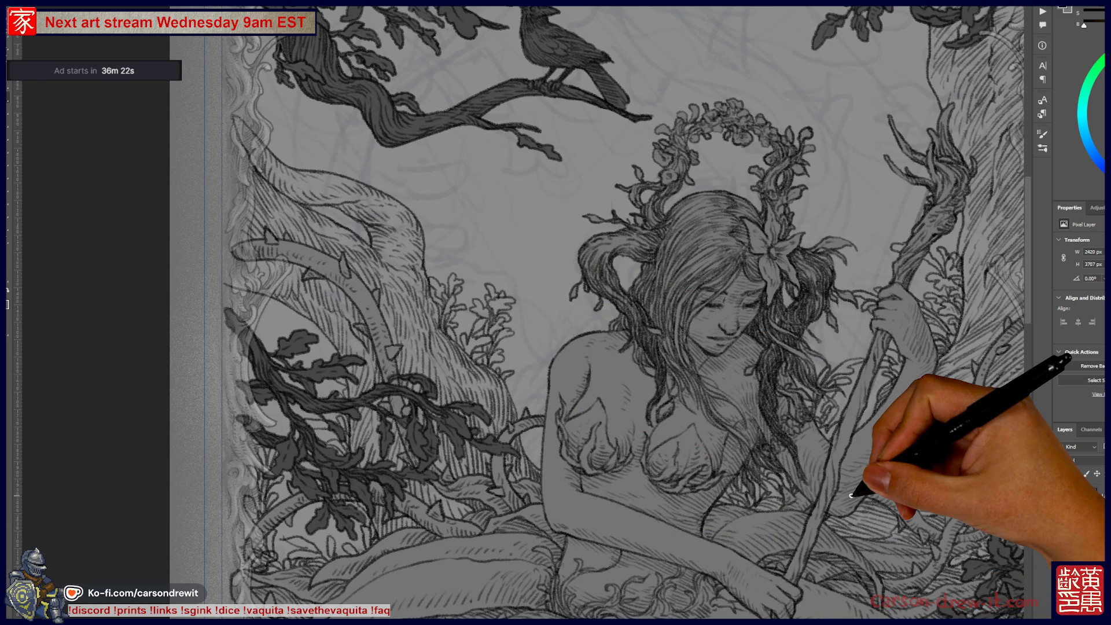
{"action": "left_click_drag", "start_coordinate": [496, 359], "coordinate": [686, 388]}
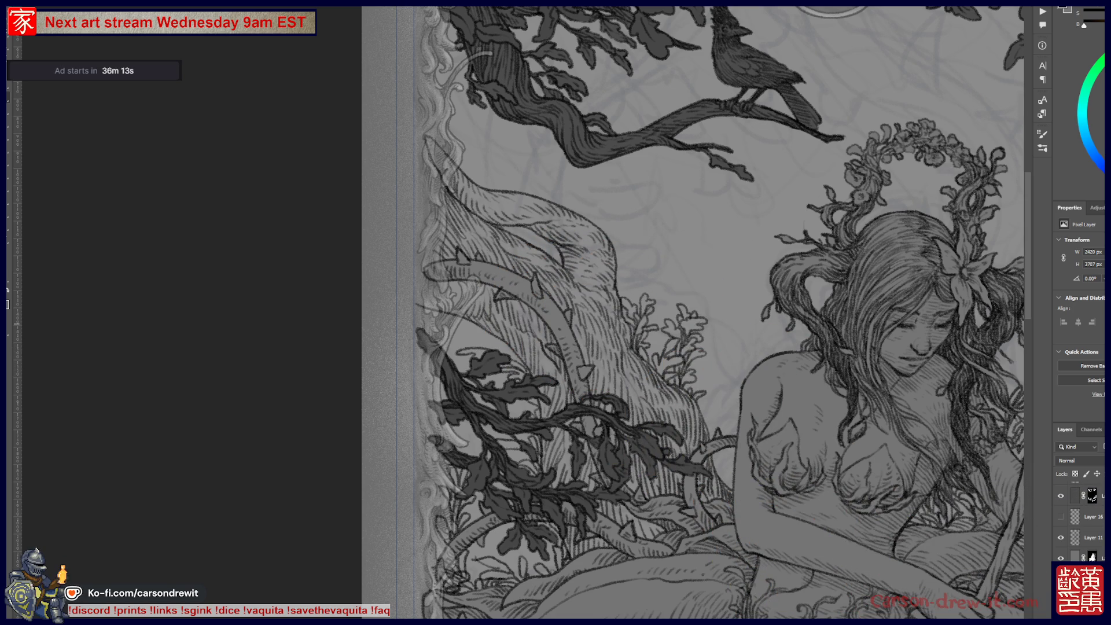
- Bring up the Bandcamp collection page of 535 albums in Firefox
{"action": "key", "text": "alt+Tab"}
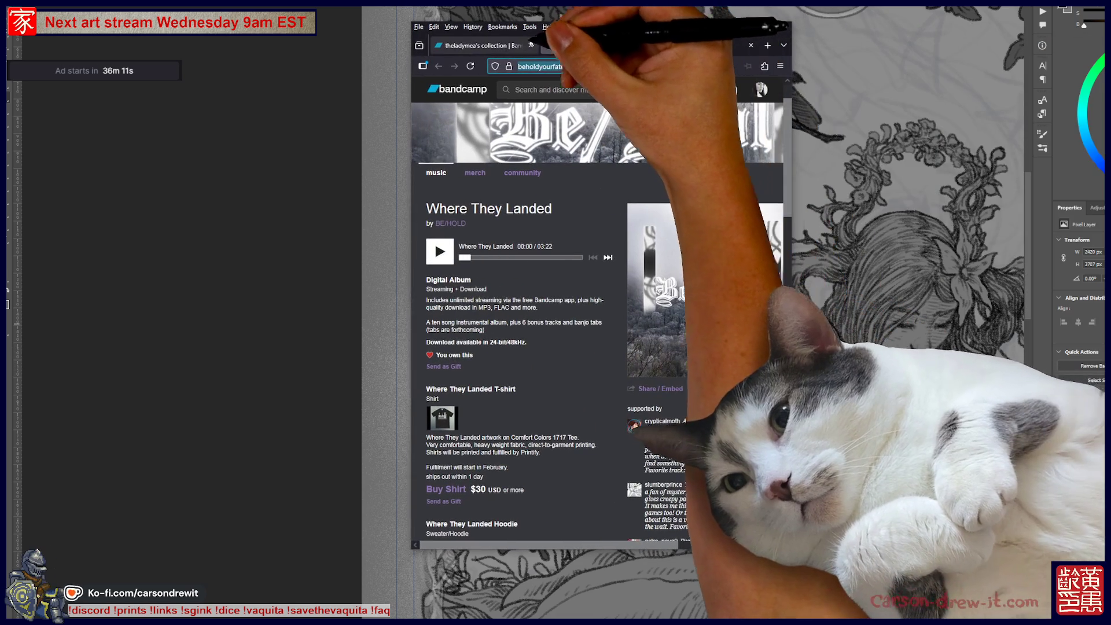
{"action": "left_click", "coordinate": [505, 49]}
{"action": "scroll", "coordinate": [723, 324], "scroll_direction": "down", "scroll_amount": 5}
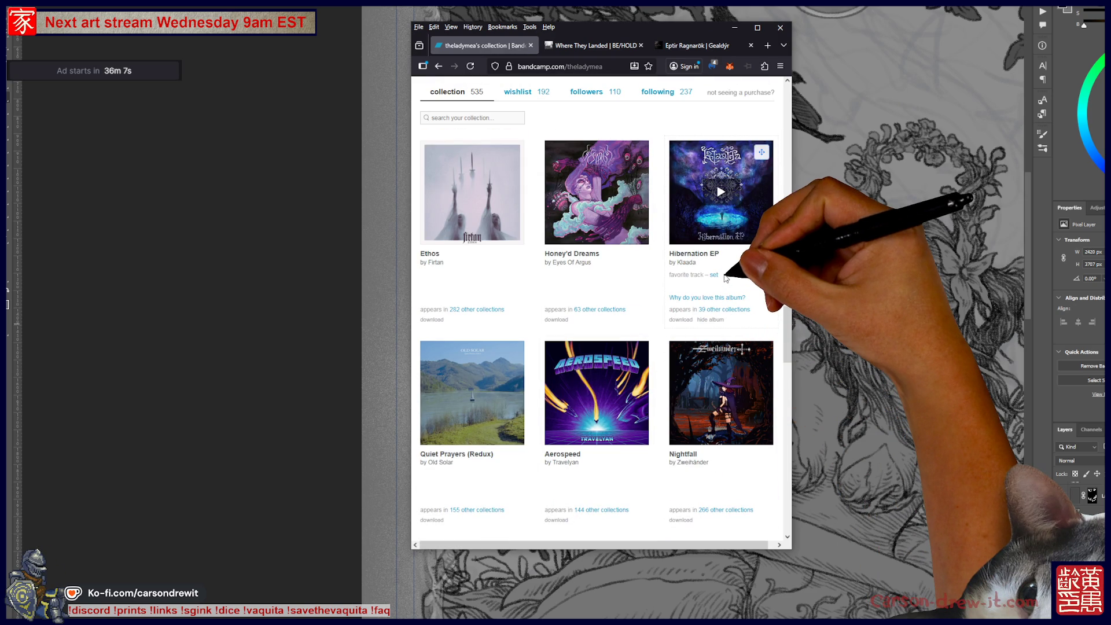
- Scroll up and down through the collection's album grid
{"action": "scroll", "coordinate": [725, 279], "scroll_direction": "down", "scroll_amount": 5}
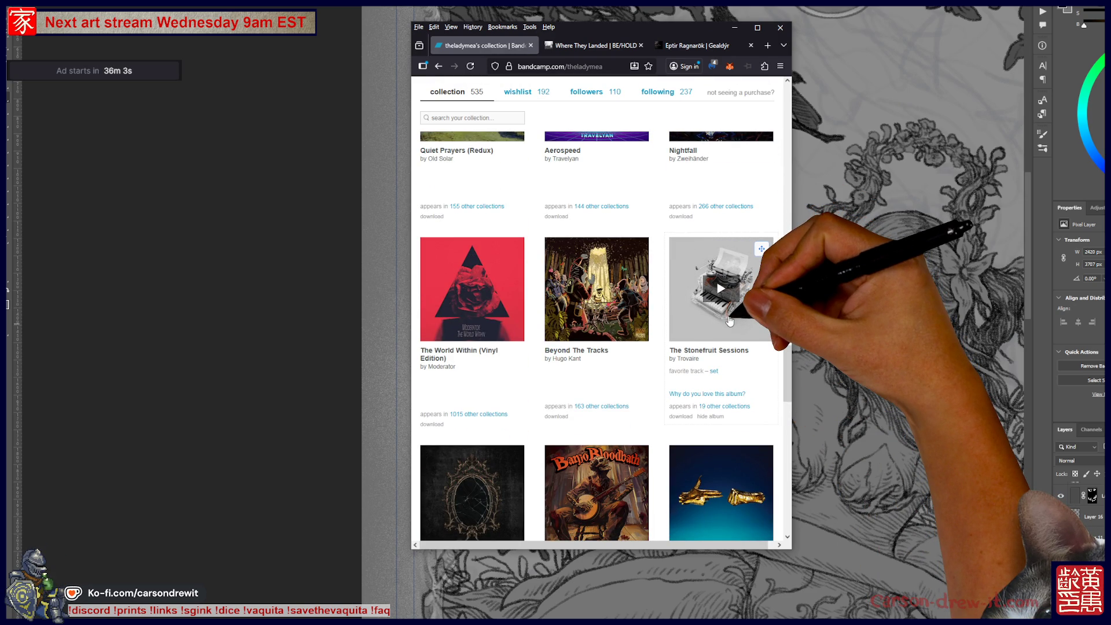
{"action": "scroll", "coordinate": [730, 322], "scroll_direction": "down", "scroll_amount": 3}
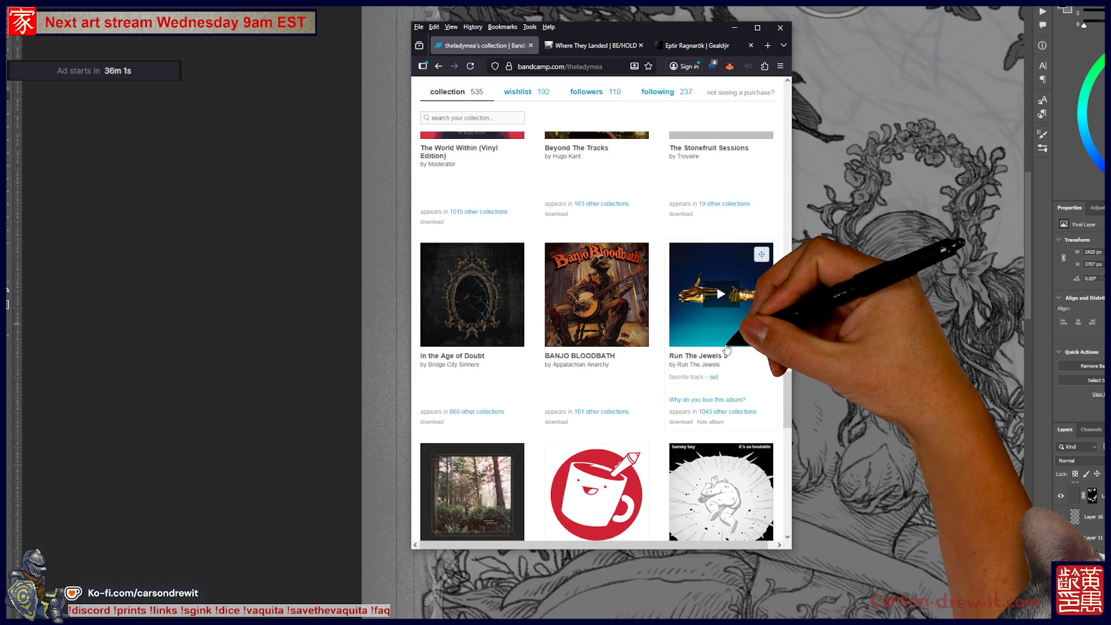
{"action": "scroll", "coordinate": [727, 349], "scroll_direction": "down", "scroll_amount": 3}
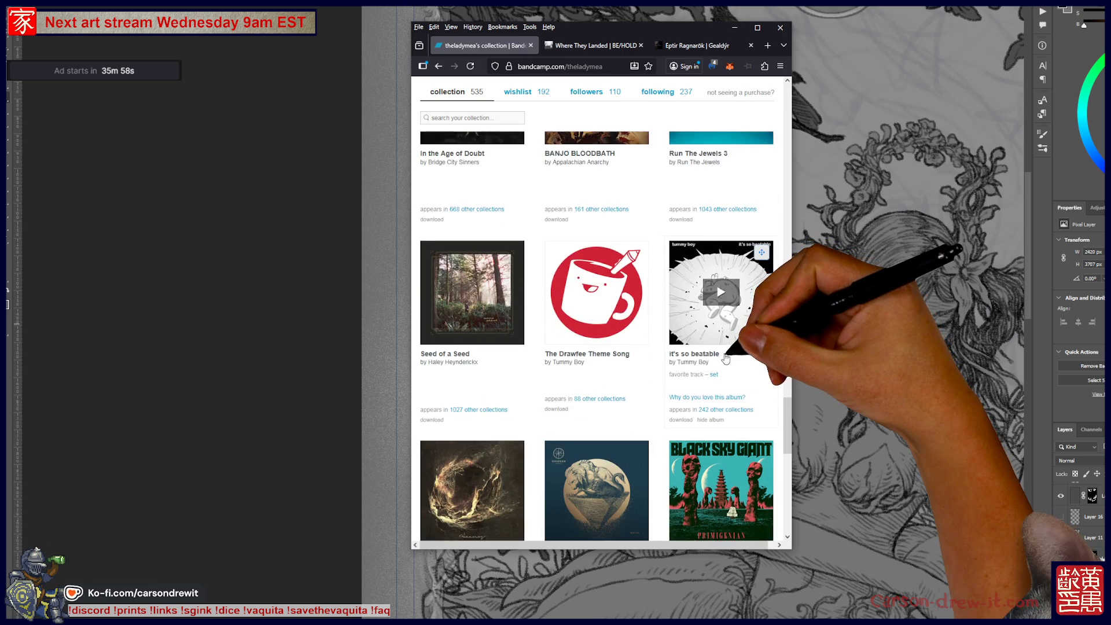
{"action": "scroll", "coordinate": [726, 350], "scroll_direction": "up", "scroll_amount": 3}
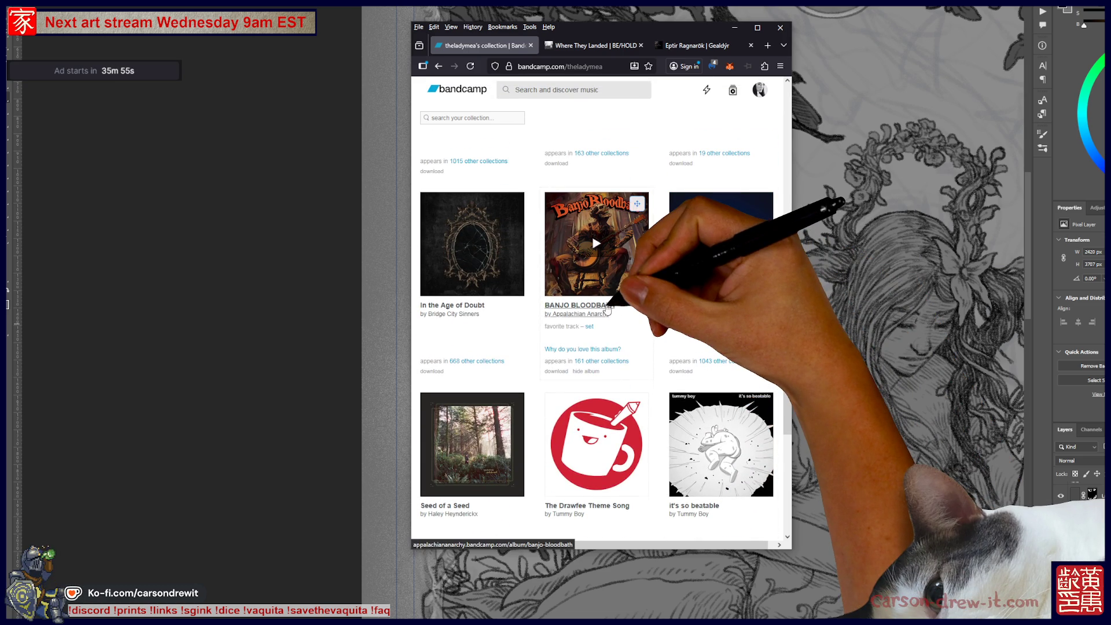
{"action": "scroll", "coordinate": [608, 310], "scroll_direction": "down", "scroll_amount": 5}
{"action": "scroll", "coordinate": [625, 310], "scroll_direction": "down", "scroll_amount": 5}
{"action": "scroll", "coordinate": [628, 309], "scroll_direction": "up", "scroll_amount": 3}
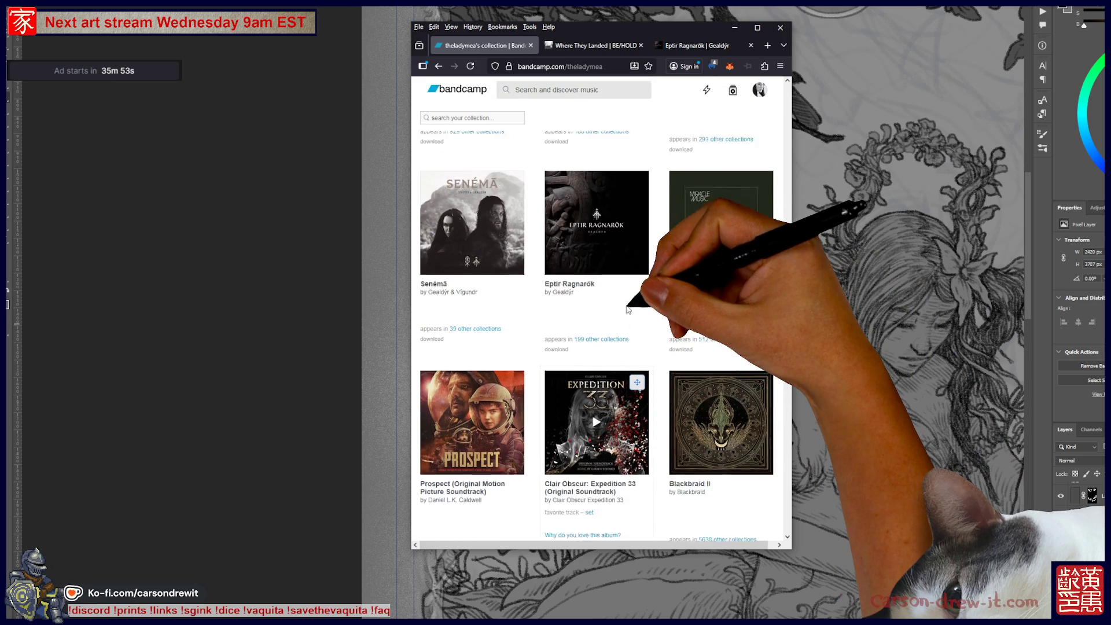
{"action": "scroll", "coordinate": [639, 321], "scroll_direction": "up", "scroll_amount": 2}
{"action": "scroll", "coordinate": [694, 359], "scroll_direction": "up", "scroll_amount": 3}
{"action": "scroll", "coordinate": [721, 405], "scroll_direction": "down", "scroll_amount": 2}
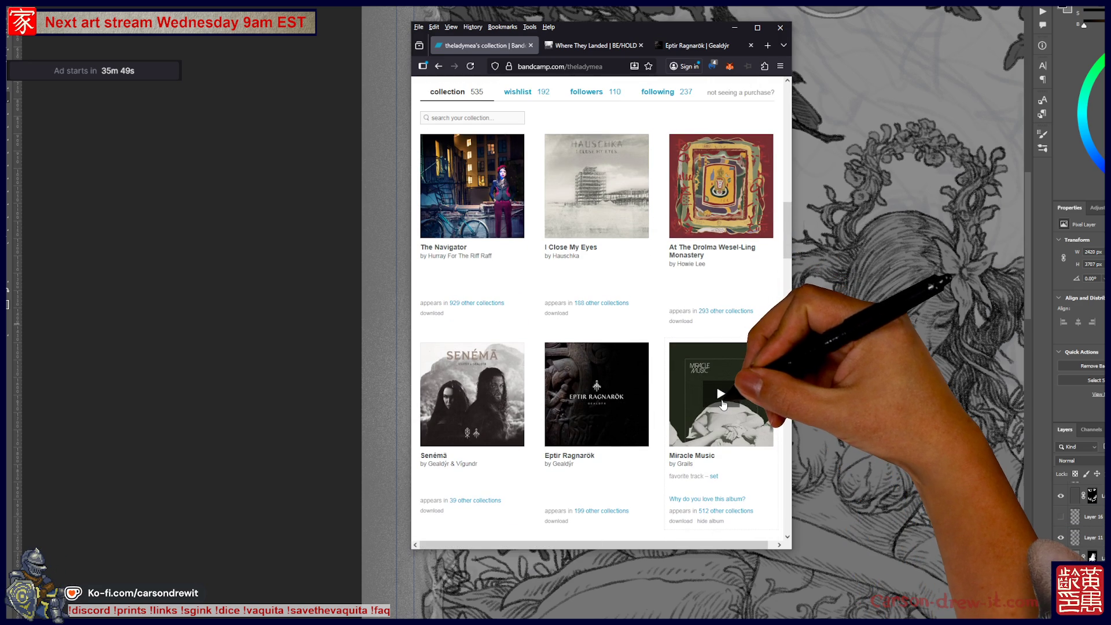
{"action": "scroll", "coordinate": [723, 403], "scroll_direction": "up", "scroll_amount": 3}
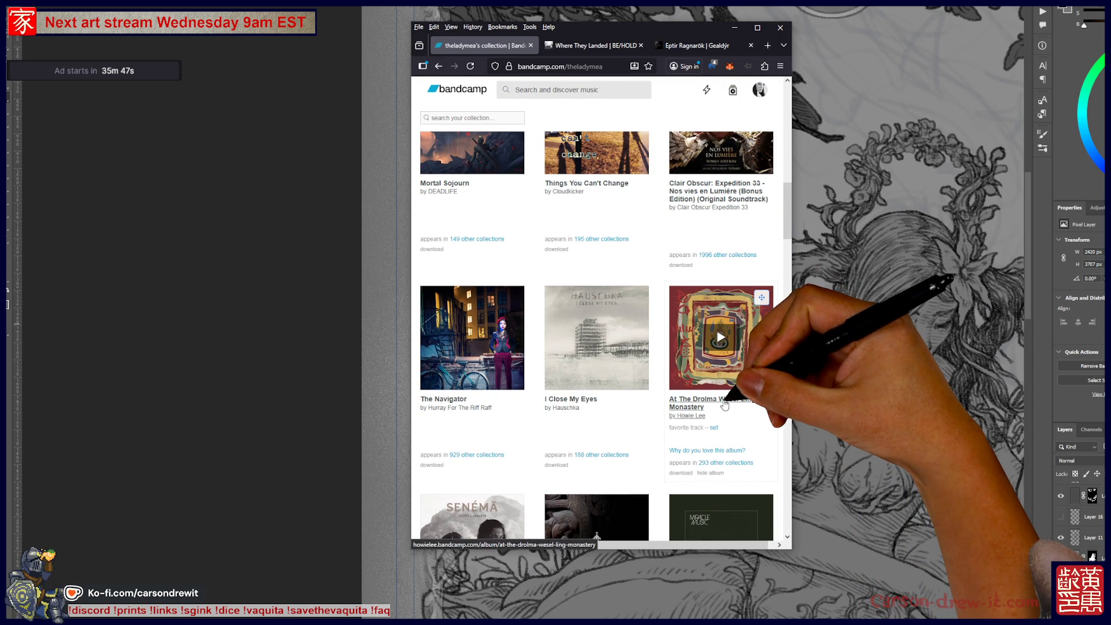
{"action": "scroll", "coordinate": [724, 404], "scroll_direction": "down", "scroll_amount": 5}
{"action": "scroll", "coordinate": [723, 428], "scroll_direction": "down", "scroll_amount": 3}
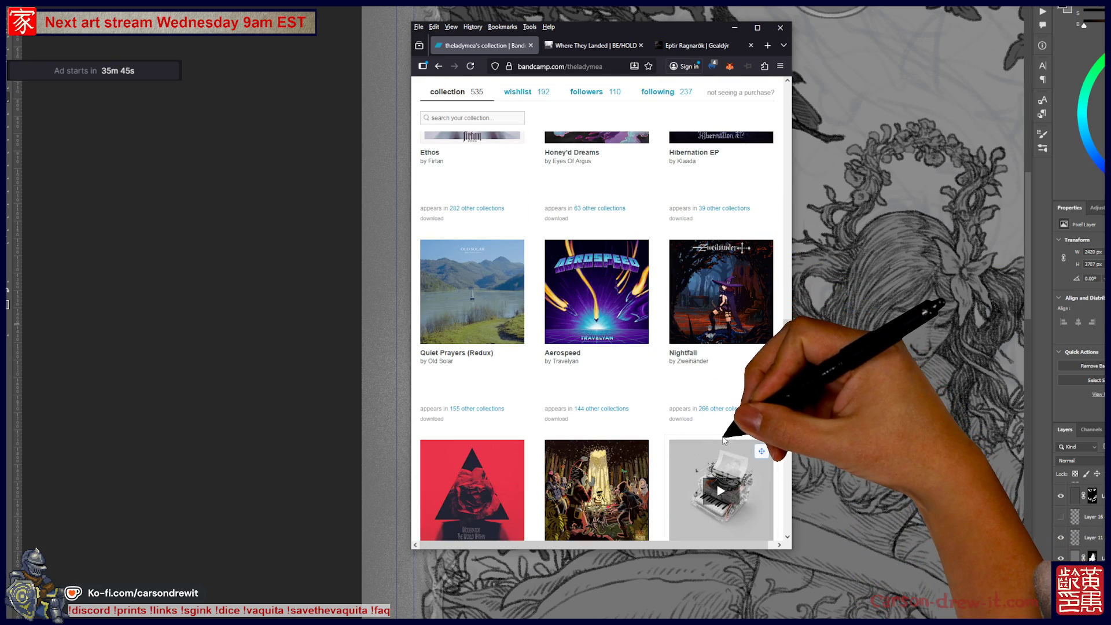
{"action": "scroll", "coordinate": [723, 440], "scroll_direction": "up", "scroll_amount": 3}
{"action": "scroll", "coordinate": [724, 438], "scroll_direction": "up", "scroll_amount": 3}
{"action": "scroll", "coordinate": [724, 437], "scroll_direction": "up", "scroll_amount": 3}
{"action": "scroll", "coordinate": [723, 435], "scroll_direction": "up", "scroll_amount": 1}
{"action": "mouse_move", "coordinate": [723, 435]}
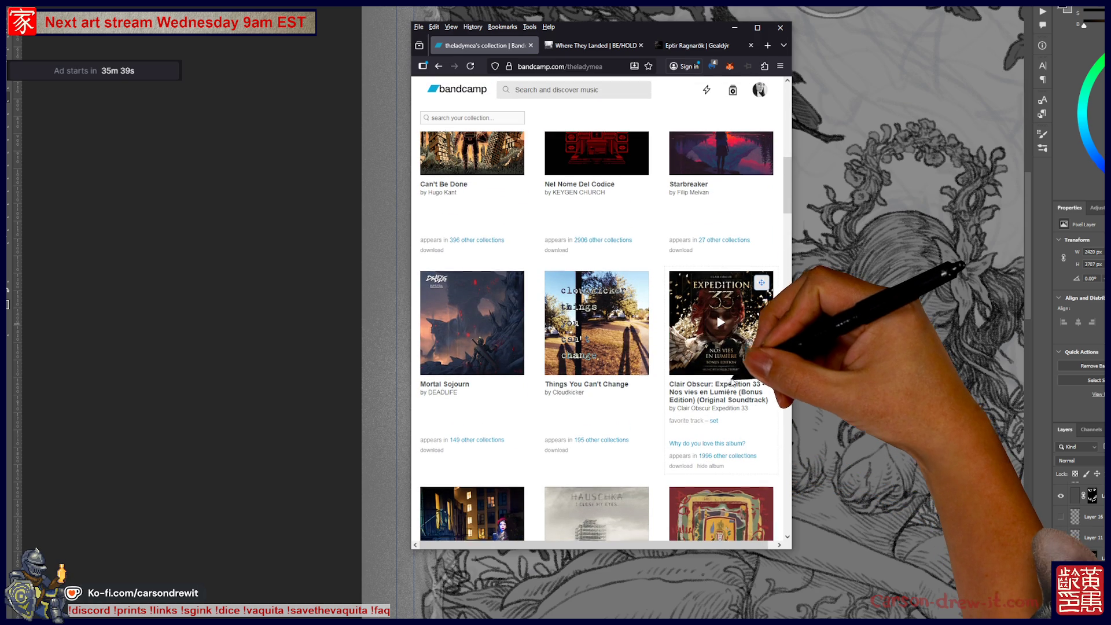
{"action": "scroll", "coordinate": [733, 379], "scroll_direction": "up", "scroll_amount": 5}
{"action": "scroll", "coordinate": [732, 382], "scroll_direction": "up", "scroll_amount": 3}
{"action": "scroll", "coordinate": [730, 387], "scroll_direction": "up", "scroll_amount": 3}
{"action": "scroll", "coordinate": [730, 388], "scroll_direction": "down", "scroll_amount": 3}
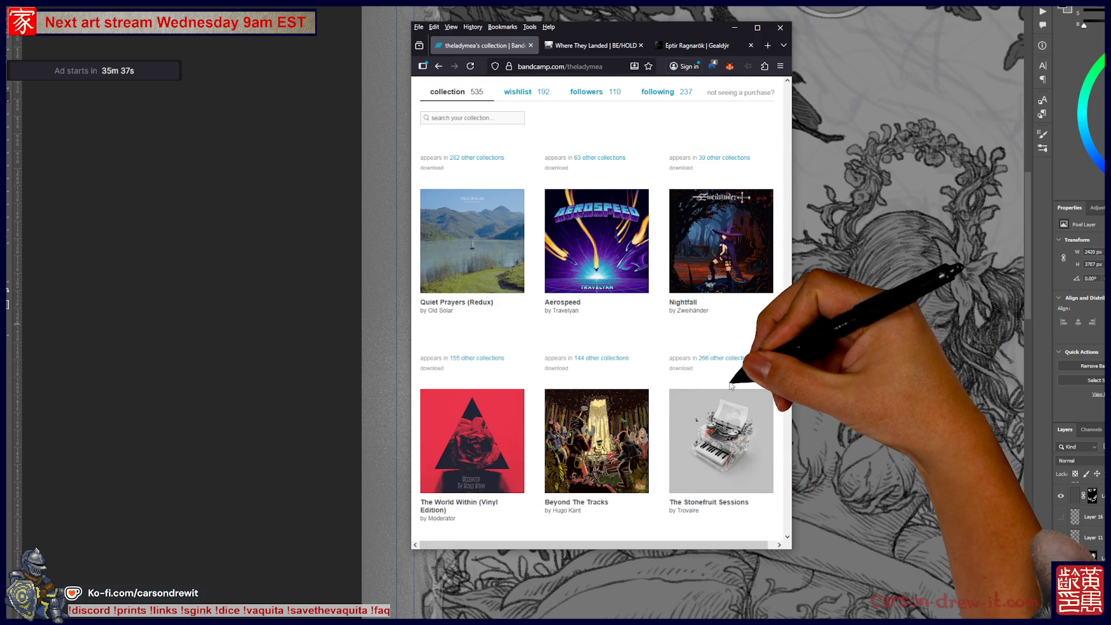
{"action": "scroll", "coordinate": [729, 389], "scroll_direction": "down", "scroll_amount": 4}
{"action": "scroll", "coordinate": [728, 391], "scroll_direction": "down", "scroll_amount": 2}
{"action": "scroll", "coordinate": [727, 393], "scroll_direction": "down", "scroll_amount": 4}
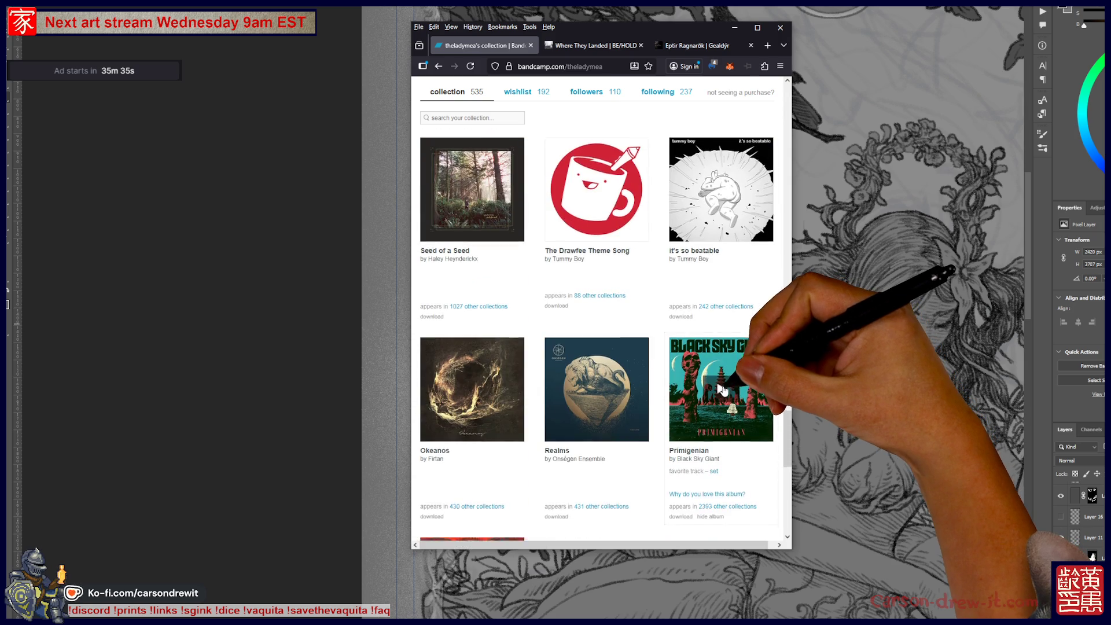
{"action": "scroll", "coordinate": [727, 394], "scroll_direction": "down", "scroll_amount": 5}
{"action": "scroll", "coordinate": [676, 380], "scroll_direction": "down", "scroll_amount": 4}
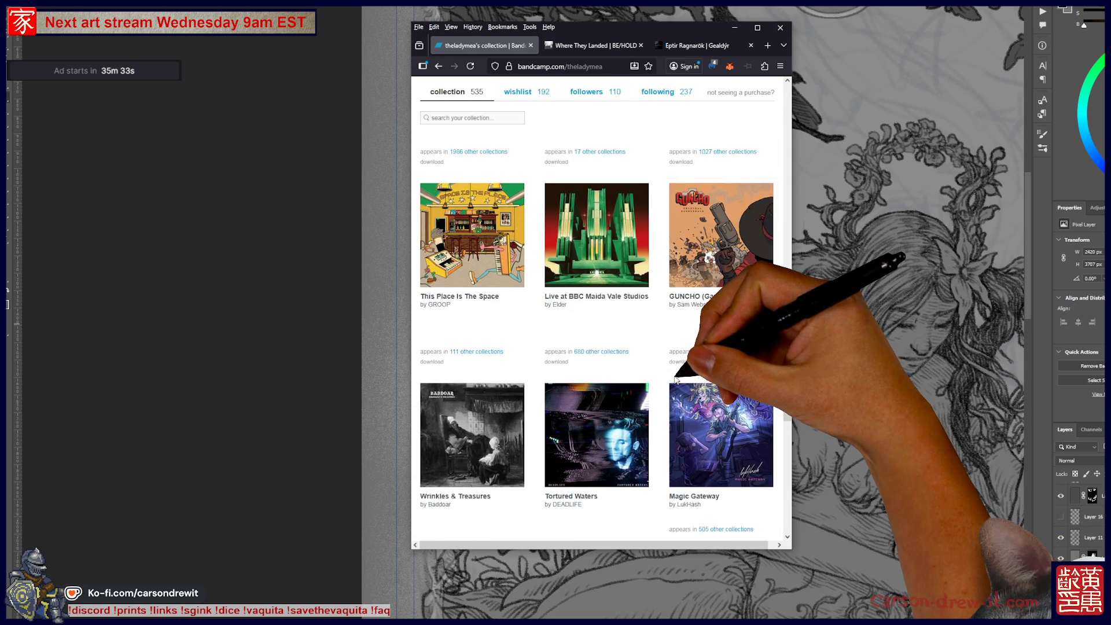
{"action": "scroll", "coordinate": [676, 381], "scroll_direction": "down", "scroll_amount": 5}
{"action": "scroll", "coordinate": [675, 382], "scroll_direction": "down", "scroll_amount": 4}
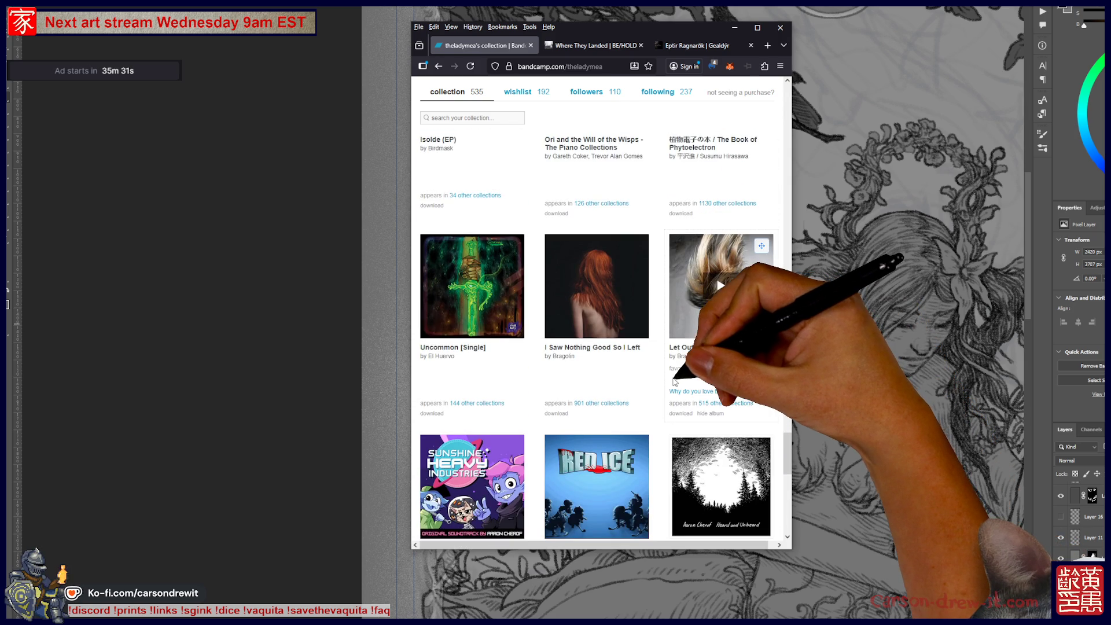
{"action": "scroll", "coordinate": [671, 359], "scroll_direction": "up", "scroll_amount": 3}
{"action": "right_click", "coordinate": [663, 336]}
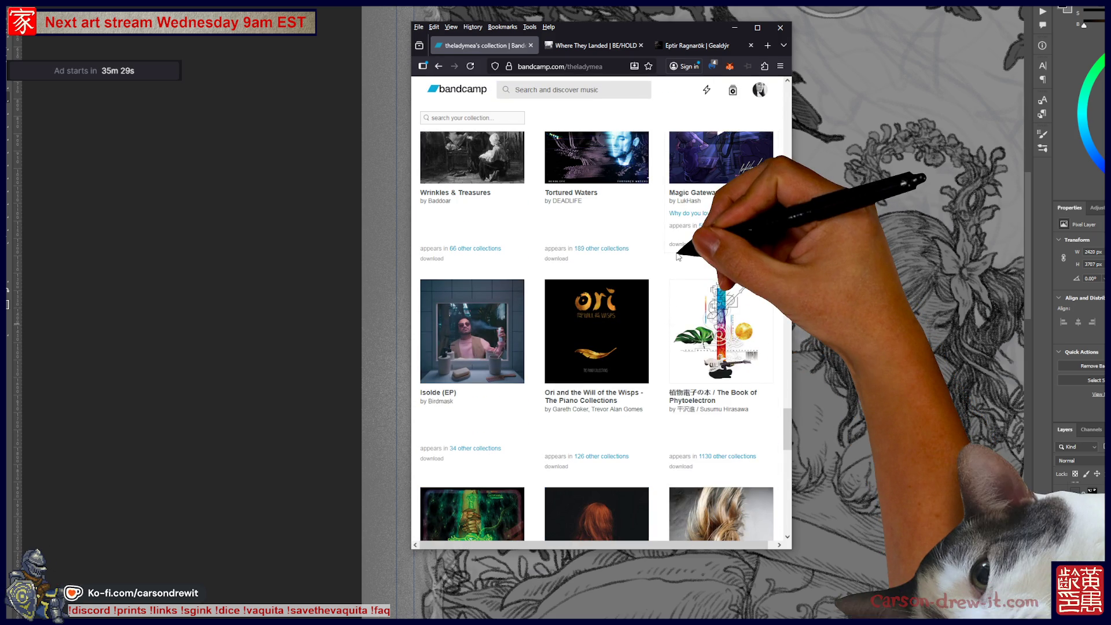
{"action": "scroll", "coordinate": [670, 289], "scroll_direction": "up", "scroll_amount": 2}
{"action": "scroll", "coordinate": [670, 278], "scroll_direction": "up", "scroll_amount": 6}
{"action": "scroll", "coordinate": [672, 268], "scroll_direction": "up", "scroll_amount": 2}
{"action": "scroll", "coordinate": [671, 268], "scroll_direction": "up", "scroll_amount": 1}
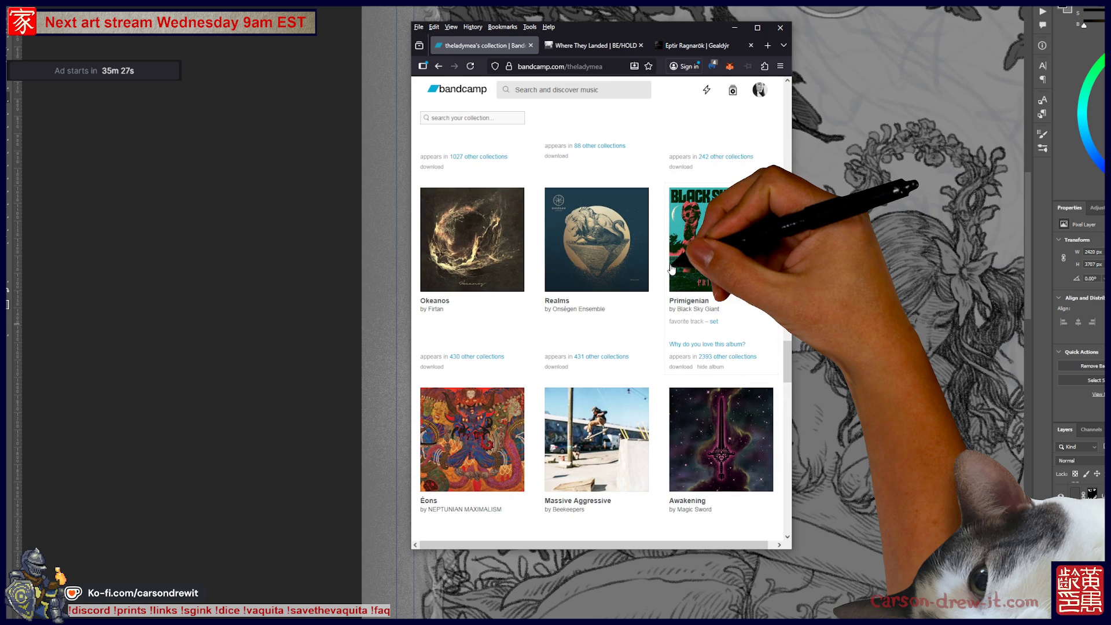
{"action": "scroll", "coordinate": [671, 268], "scroll_direction": "up", "scroll_amount": 5}
{"action": "scroll", "coordinate": [671, 268], "scroll_direction": "up", "scroll_amount": 6}
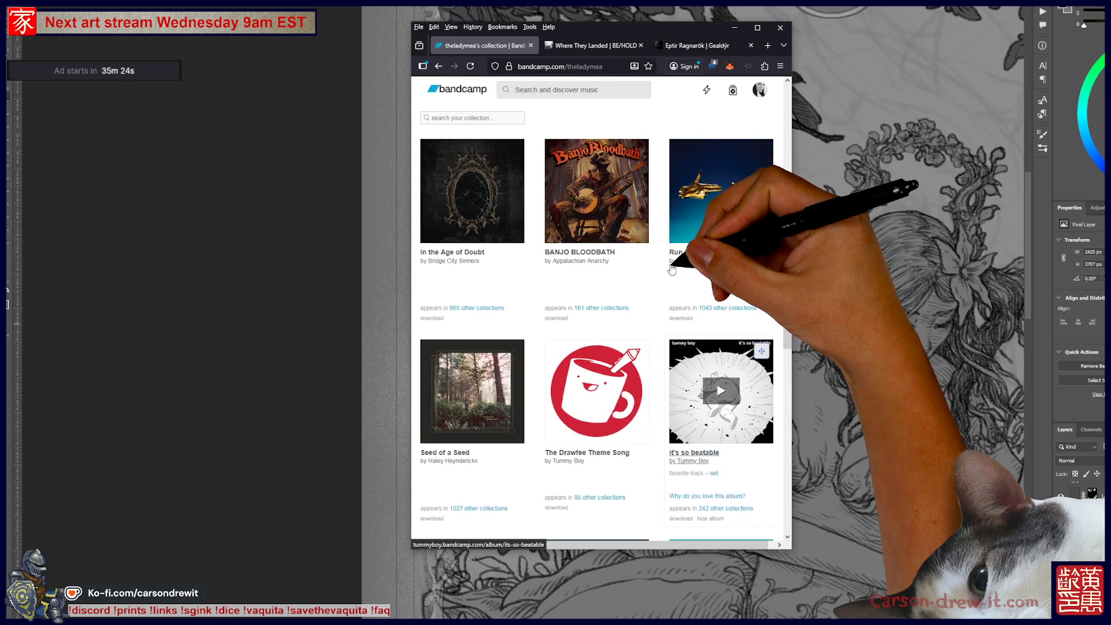
{"action": "scroll", "coordinate": [671, 268], "scroll_direction": "up", "scroll_amount": 5}
{"action": "scroll", "coordinate": [671, 268], "scroll_direction": "up", "scroll_amount": 1}
{"action": "scroll", "coordinate": [671, 268], "scroll_direction": "up", "scroll_amount": 2}
{"action": "scroll", "coordinate": [671, 267], "scroll_direction": "up", "scroll_amount": 4}
{"action": "scroll", "coordinate": [672, 268], "scroll_direction": "up", "scroll_amount": 2}
{"action": "scroll", "coordinate": [671, 268], "scroll_direction": "up", "scroll_amount": 4}
{"action": "scroll", "coordinate": [671, 268], "scroll_direction": "up", "scroll_amount": 8}
{"action": "scroll", "coordinate": [671, 268], "scroll_direction": "up", "scroll_amount": 5}
{"action": "scroll", "coordinate": [671, 267], "scroll_direction": "up", "scroll_amount": 2}
{"action": "scroll", "coordinate": [671, 268], "scroll_direction": "up", "scroll_amount": 3}
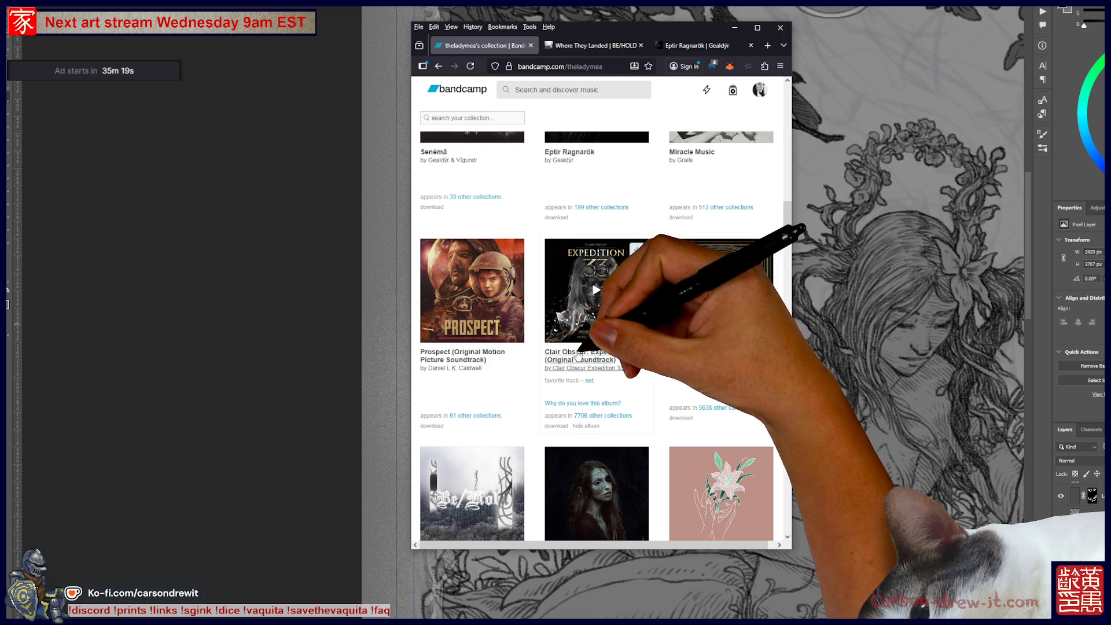
- Open the Clair Obscur: Expedition 33 album to play its soundtrack
{"action": "left_click", "coordinate": [578, 354]}
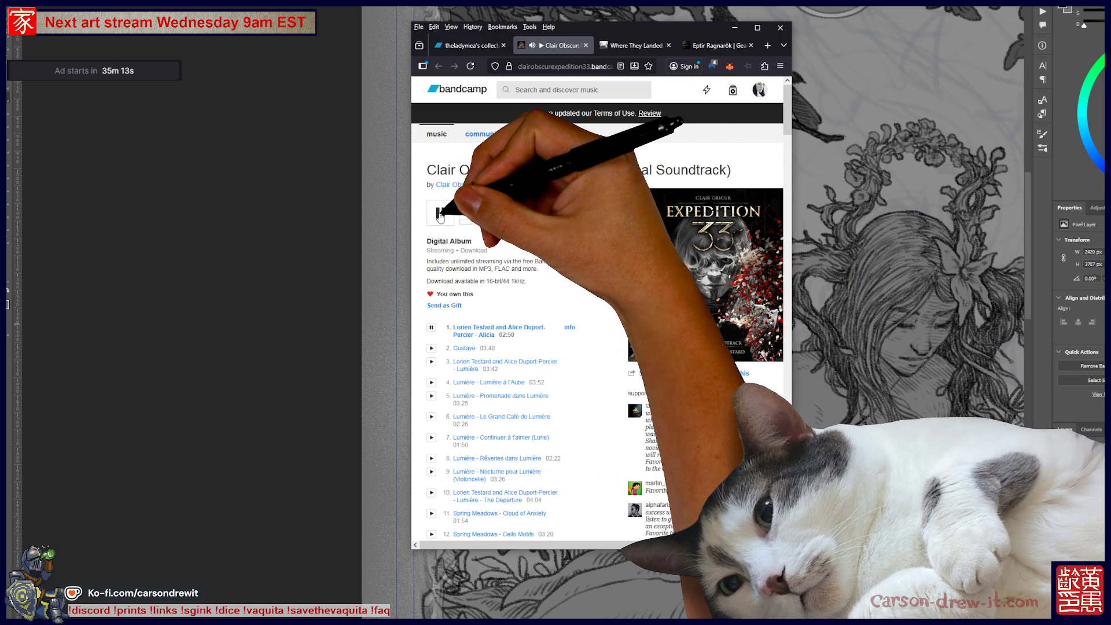
- Minimize Firefox so the Photoshop artwork shows again
{"action": "left_click", "coordinate": [227, 165]}
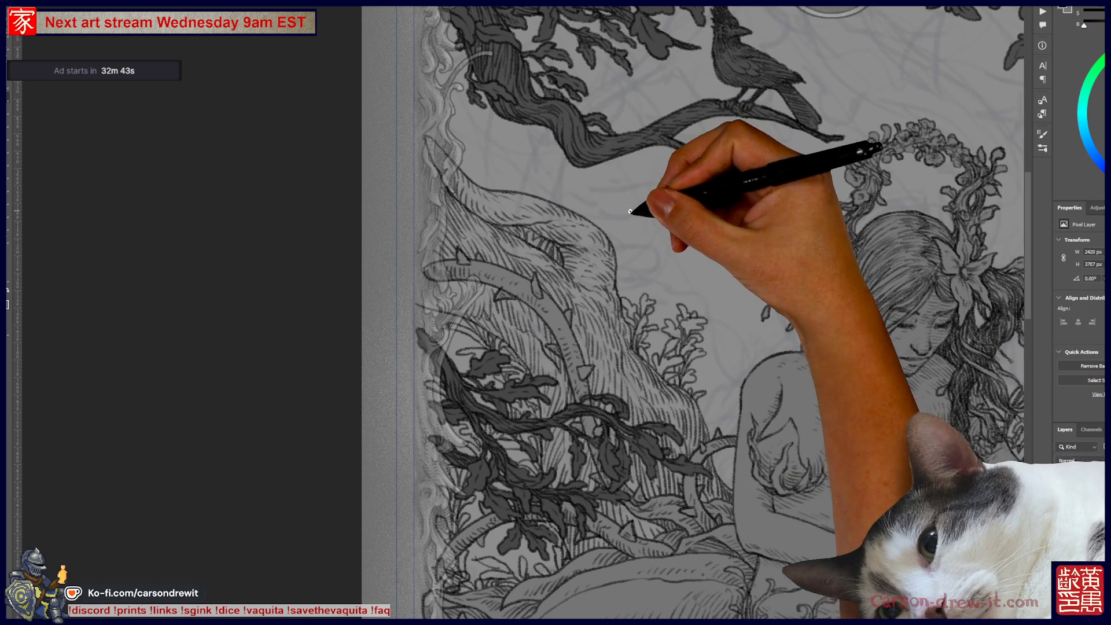
- Ink a small squiggle by the trunk's left edge, then check the page's left edge
{"action": "left_click_drag", "start_coordinate": [630, 208], "coordinate": [525, 403]}
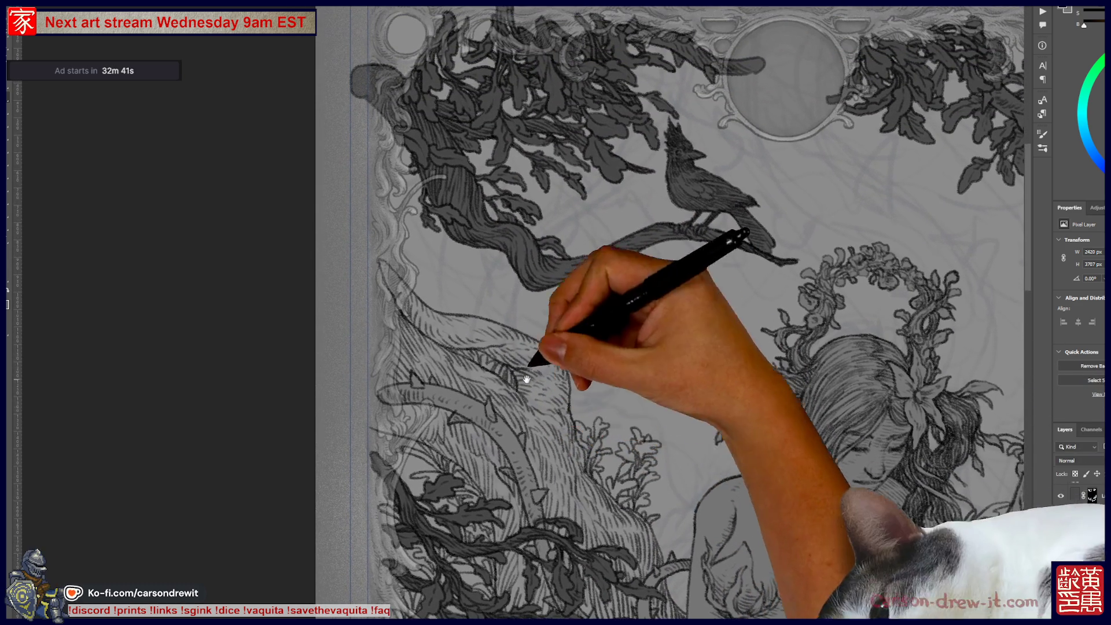
{"action": "left_click_drag", "start_coordinate": [428, 291], "coordinate": [471, 313]}
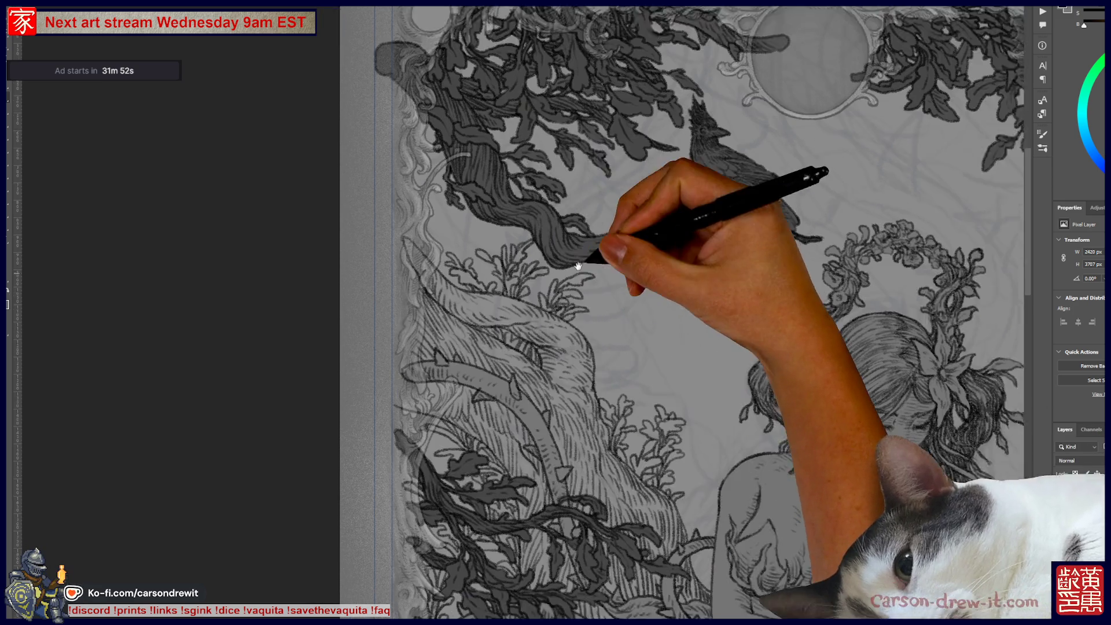
{"action": "left_click_drag", "start_coordinate": [532, 327], "coordinate": [614, 280]}
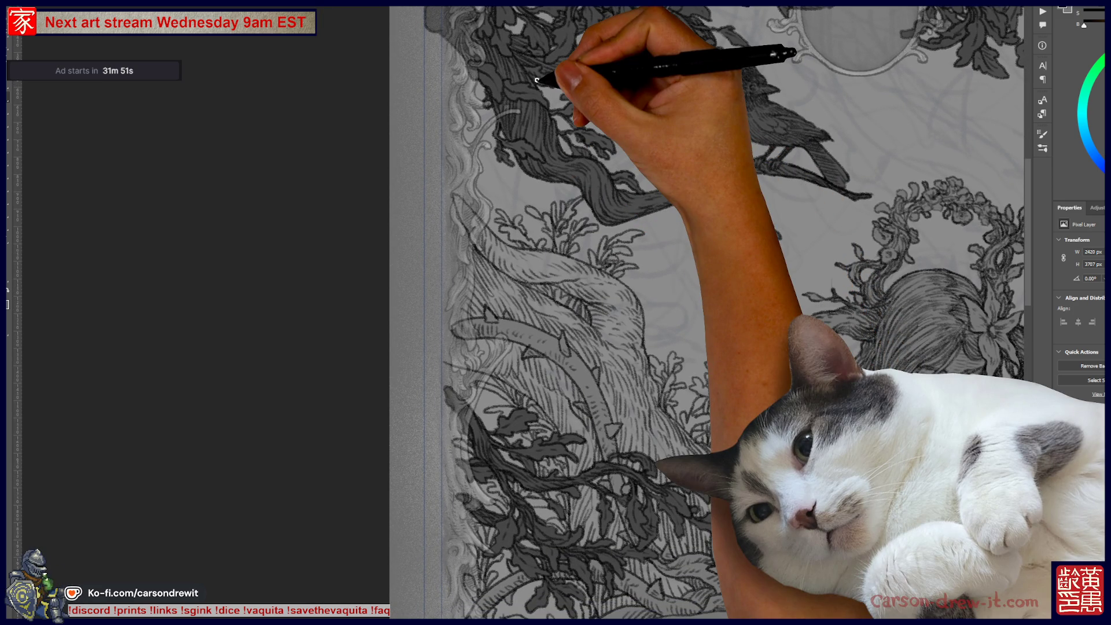
{"action": "left_click_drag", "start_coordinate": [565, 248], "coordinate": [496, 248]}
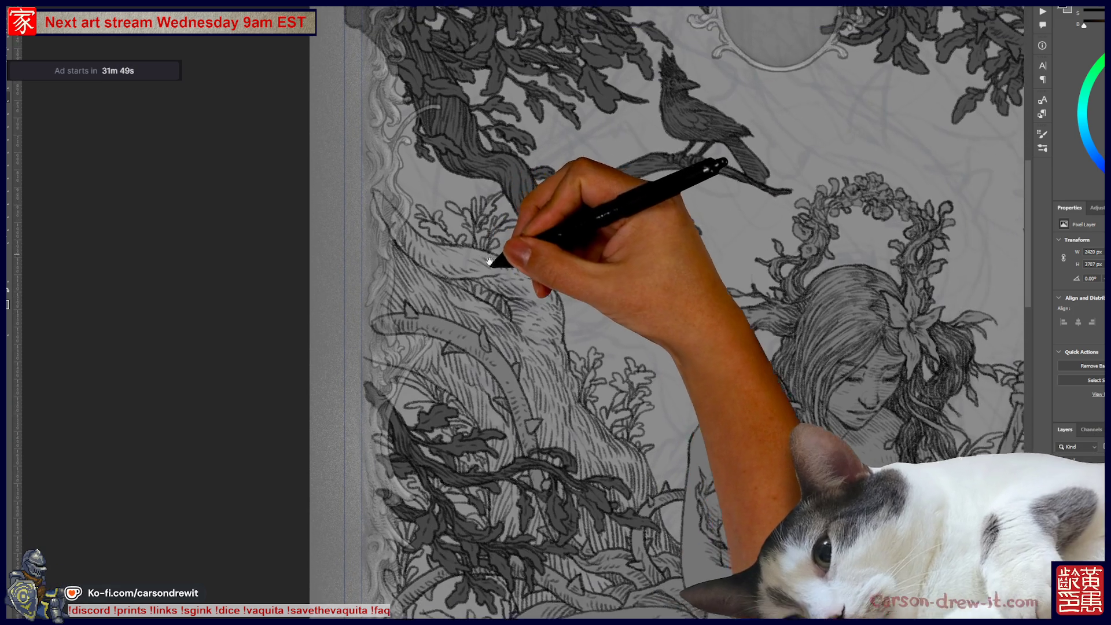
{"action": "left_click_drag", "start_coordinate": [489, 315], "coordinate": [468, 333]}
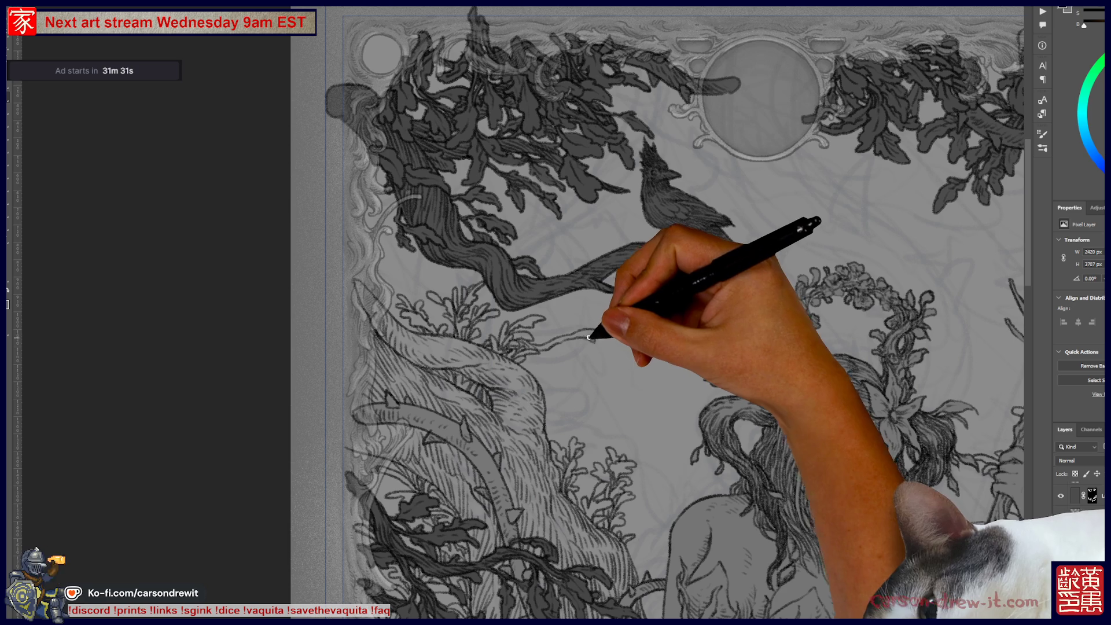
- Extend the thin branch rightward and draw a curled-tip leaf outline above the staff
{"action": "mouse_move", "coordinate": [599, 334]}
{"action": "left_mouse_down"}
{"action": "mouse_move", "coordinate": [657, 360]}
{"action": "mouse_move", "coordinate": [626, 335]}
{"action": "mouse_move", "coordinate": [656, 339]}
{"action": "left_mouse_up"}
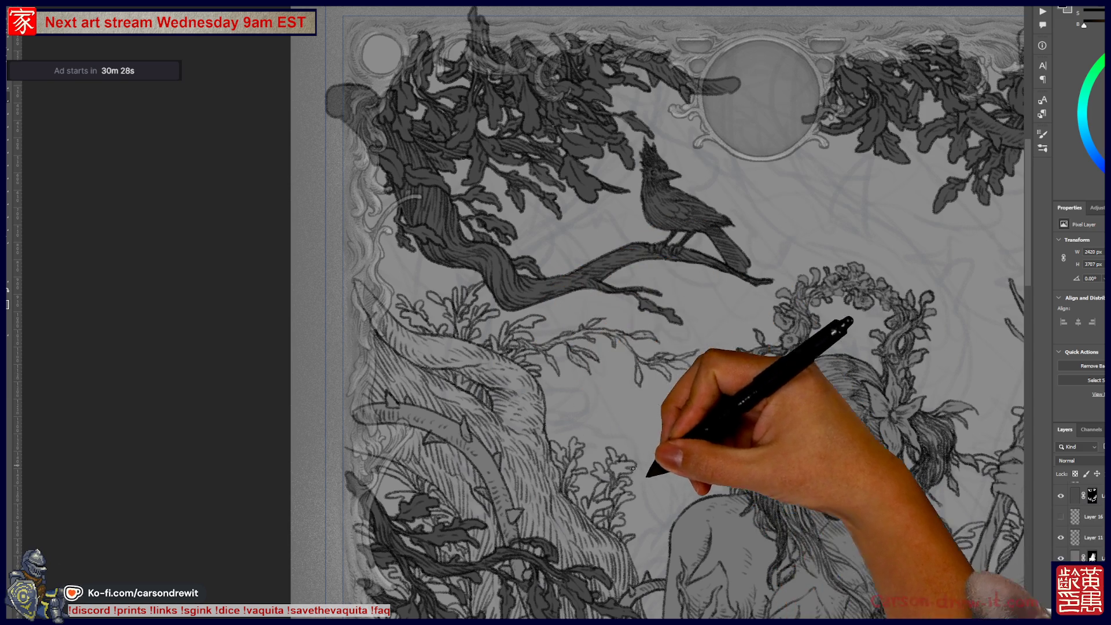
{"action": "left_click_drag", "start_coordinate": [550, 309], "coordinate": [321, 257]}
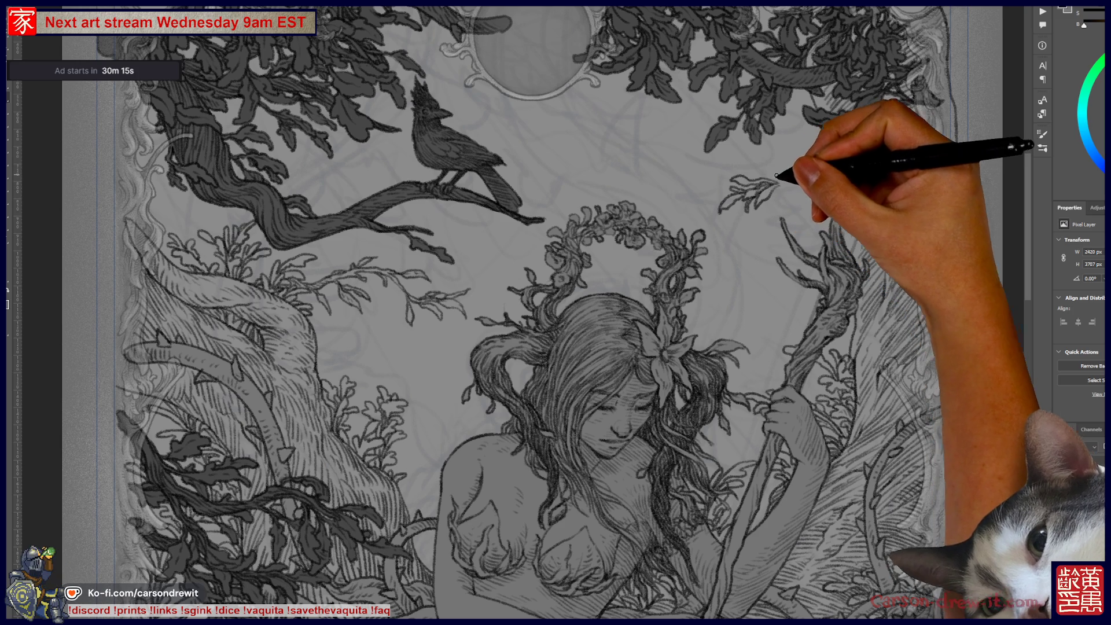
{"action": "left_click_drag", "start_coordinate": [757, 160], "coordinate": [787, 173]}
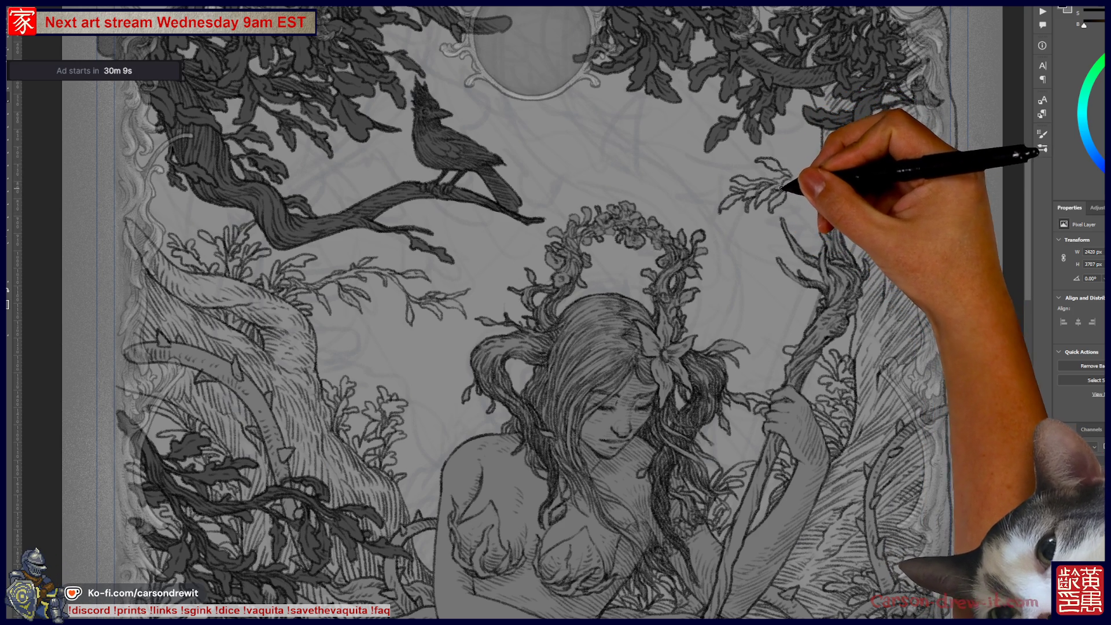
{"action": "left_click_drag", "start_coordinate": [809, 189], "coordinate": [814, 191]}
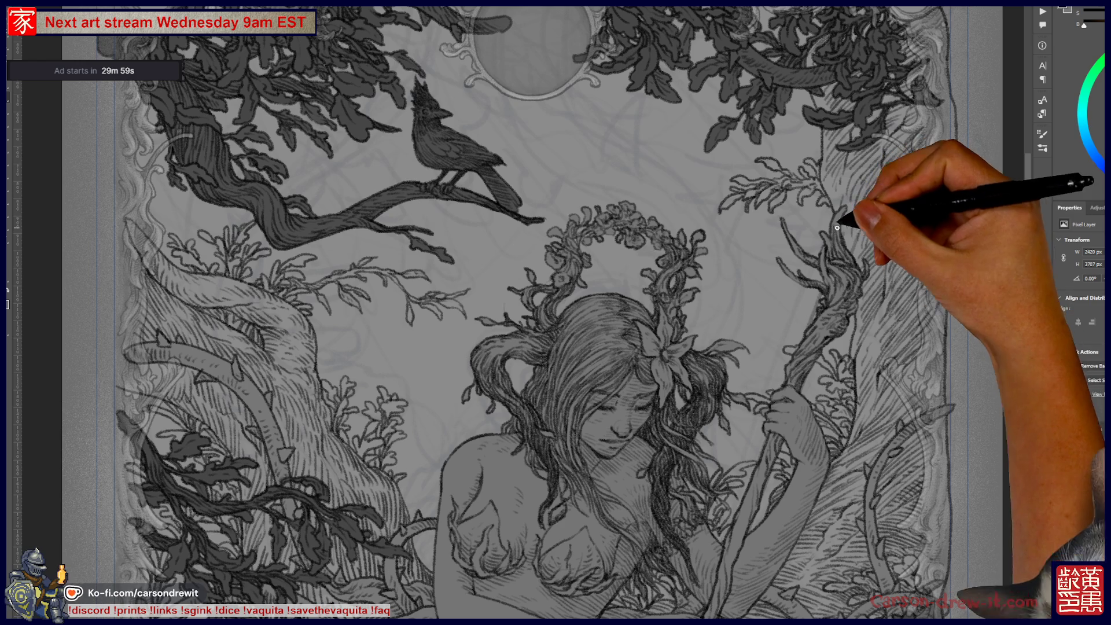
{"action": "mouse_move", "coordinate": [636, 330]}
{"action": "left_mouse_down"}
{"action": "mouse_move", "coordinate": [778, 372]}
{"action": "mouse_move", "coordinate": [797, 422]}
{"action": "left_mouse_up"}
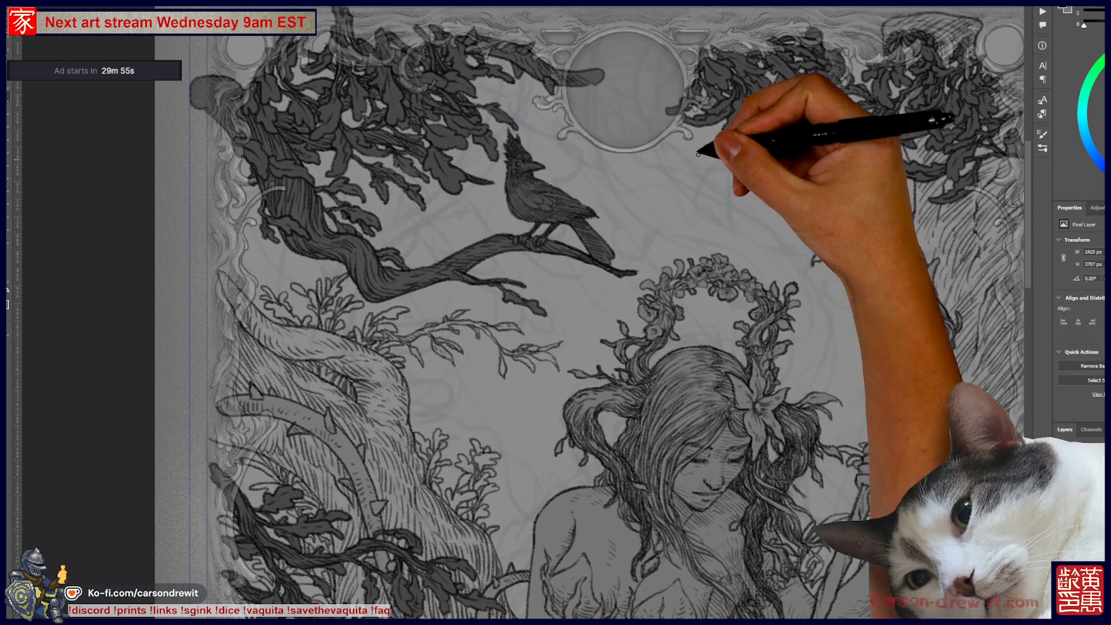
{"action": "left_click_drag", "start_coordinate": [741, 223], "coordinate": [781, 182]}
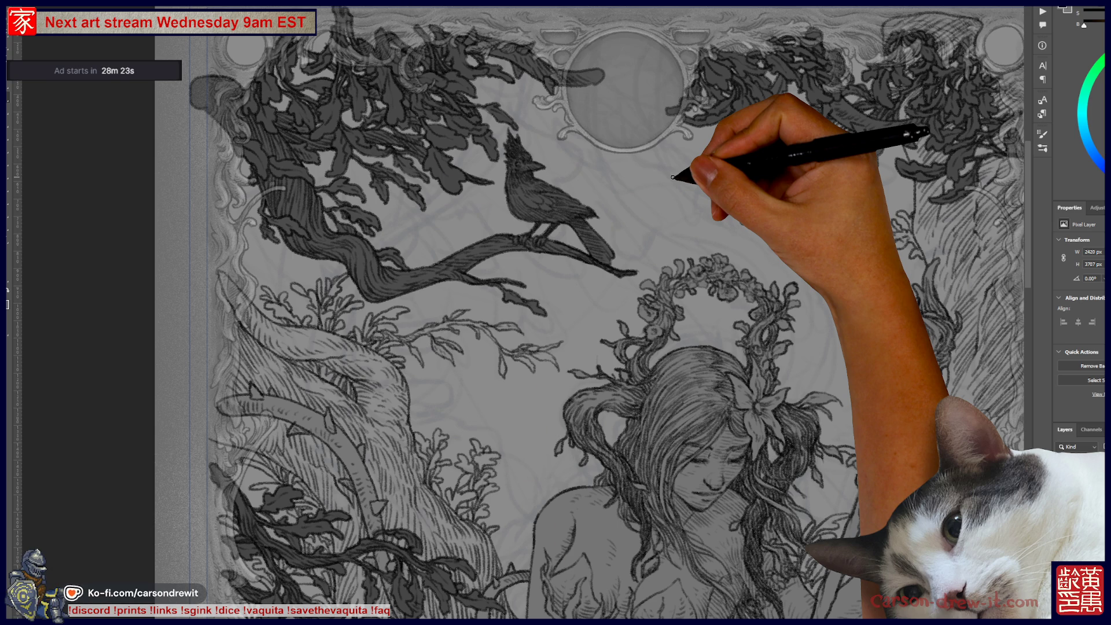
- Draw extra leaf and sprig strokes beside the right tree near the staff top
{"action": "mouse_move", "coordinate": [729, 177]}
{"action": "left_mouse_down"}
{"action": "mouse_move", "coordinate": [719, 181]}
{"action": "mouse_move", "coordinate": [739, 179]}
{"action": "mouse_move", "coordinate": [720, 183]}
{"action": "mouse_move", "coordinate": [748, 173]}
{"action": "mouse_move", "coordinate": [726, 162]}
{"action": "mouse_move", "coordinate": [785, 161]}
{"action": "left_mouse_up"}
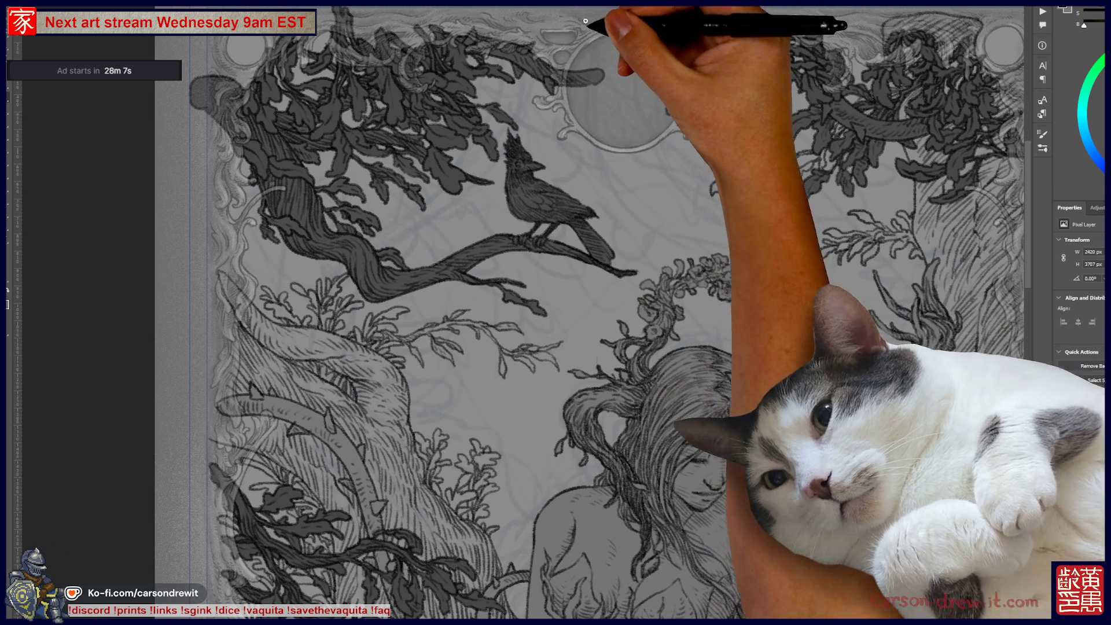
{"action": "left_click_drag", "start_coordinate": [636, 177], "coordinate": [729, 159]}
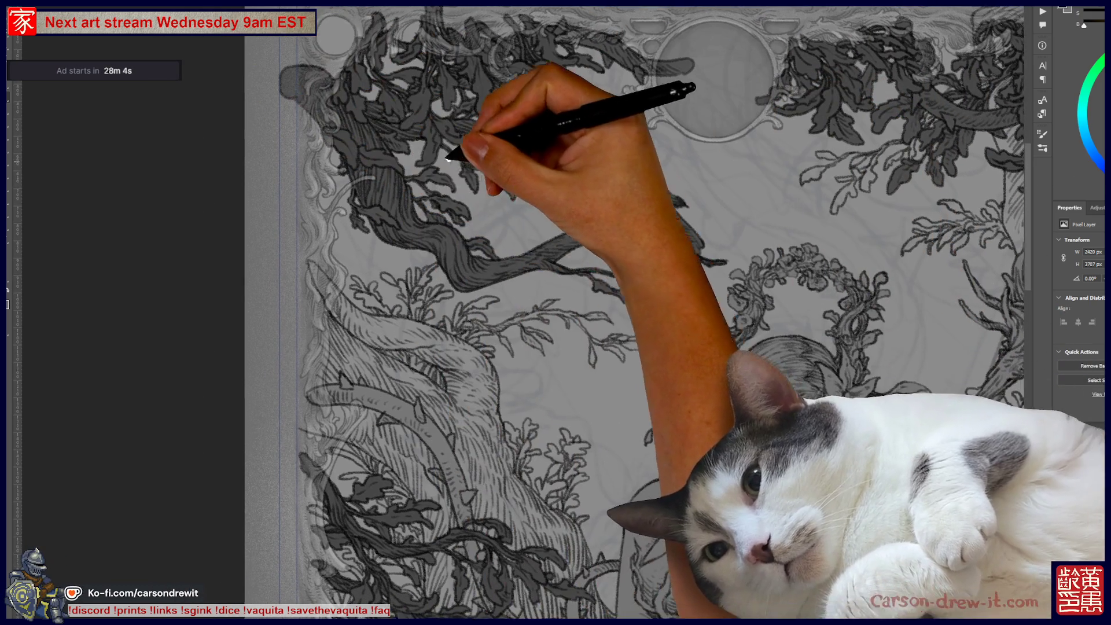
- Undo the last stroke on the left foliage and pan toward the ornate frame border
{"action": "mouse_move", "coordinate": [457, 151]}
{"action": "left_mouse_down"}
{"action": "mouse_move", "coordinate": [322, 149]}
{"action": "mouse_move", "coordinate": [315, 164]}
{"action": "left_mouse_up"}
{"action": "key", "text": "ctrl+z"}
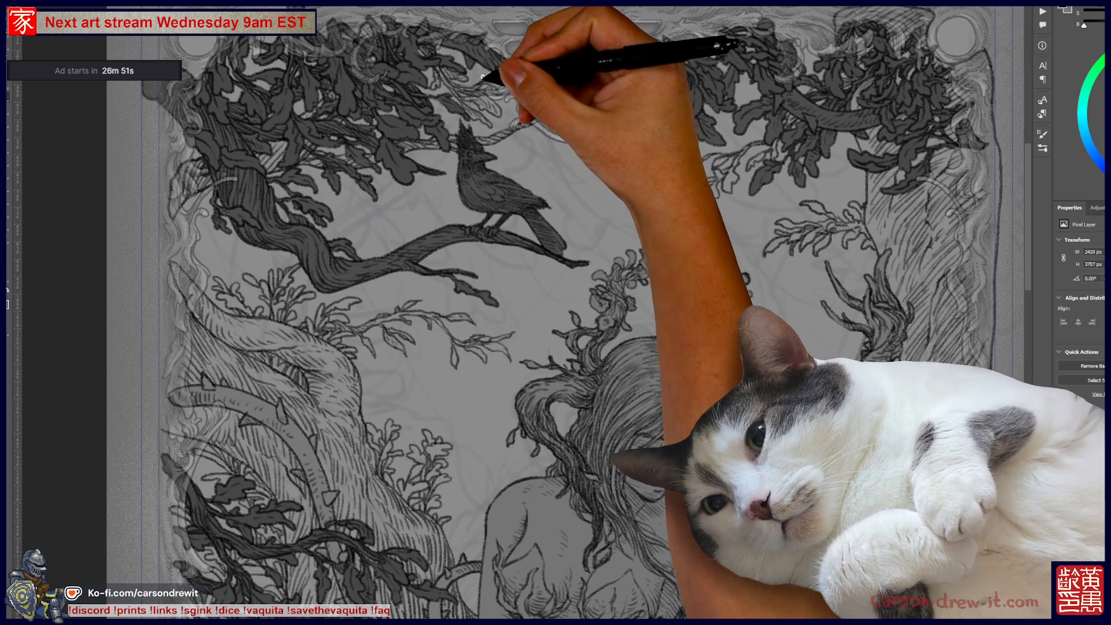
{"action": "scroll", "coordinate": [521, 64], "scroll_direction": "up", "scroll_amount": 1}
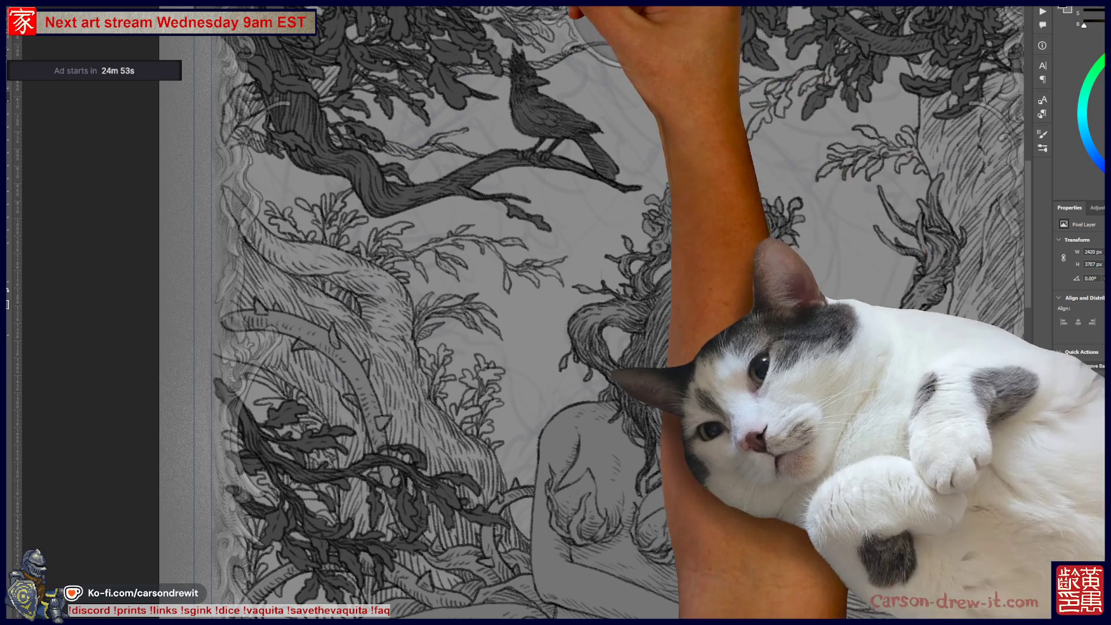
{"action": "left_click_drag", "start_coordinate": [632, 90], "coordinate": [726, 179]}
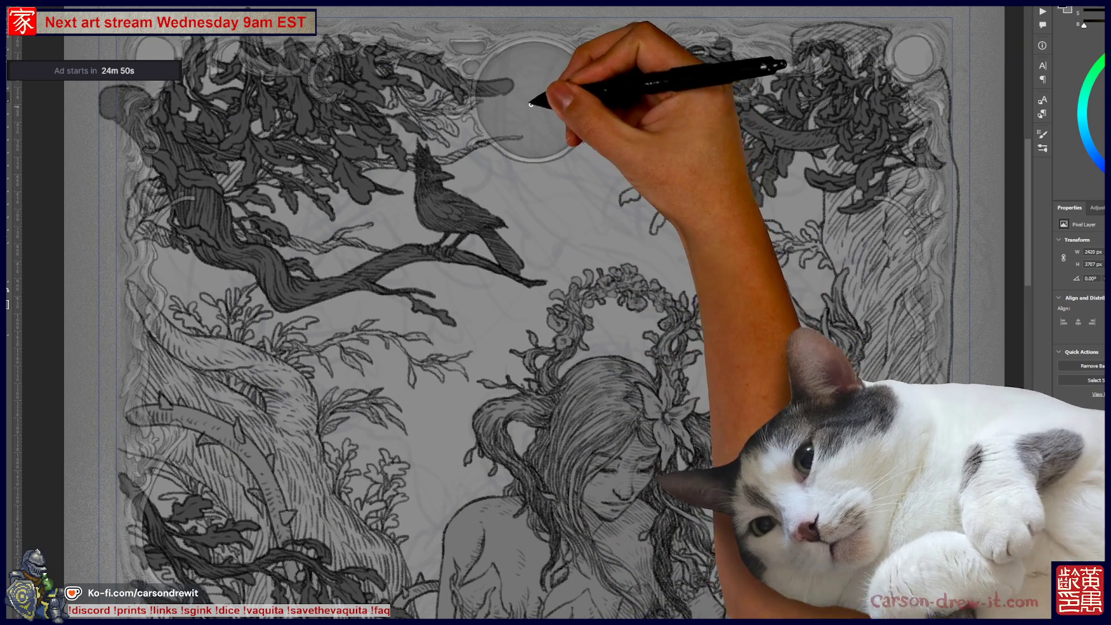
- Sketch a pencil vine from the moon to the floral arch, discarding a second parallel stroke
{"action": "left_click_drag", "start_coordinate": [560, 131], "coordinate": [629, 358]}
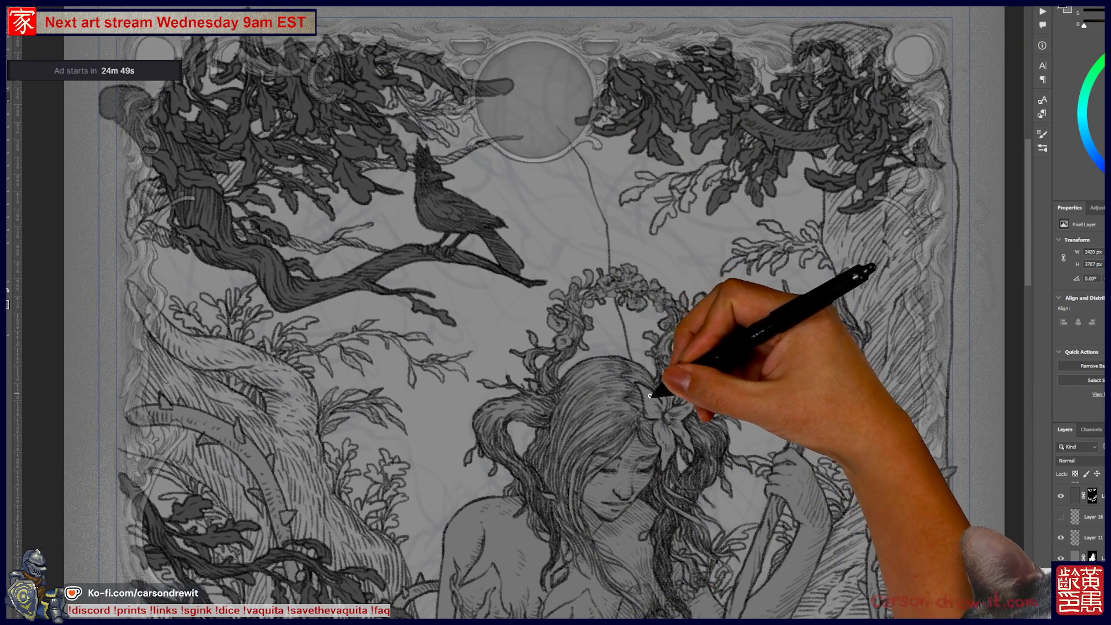
{"action": "left_click_drag", "start_coordinate": [618, 137], "coordinate": [703, 345]}
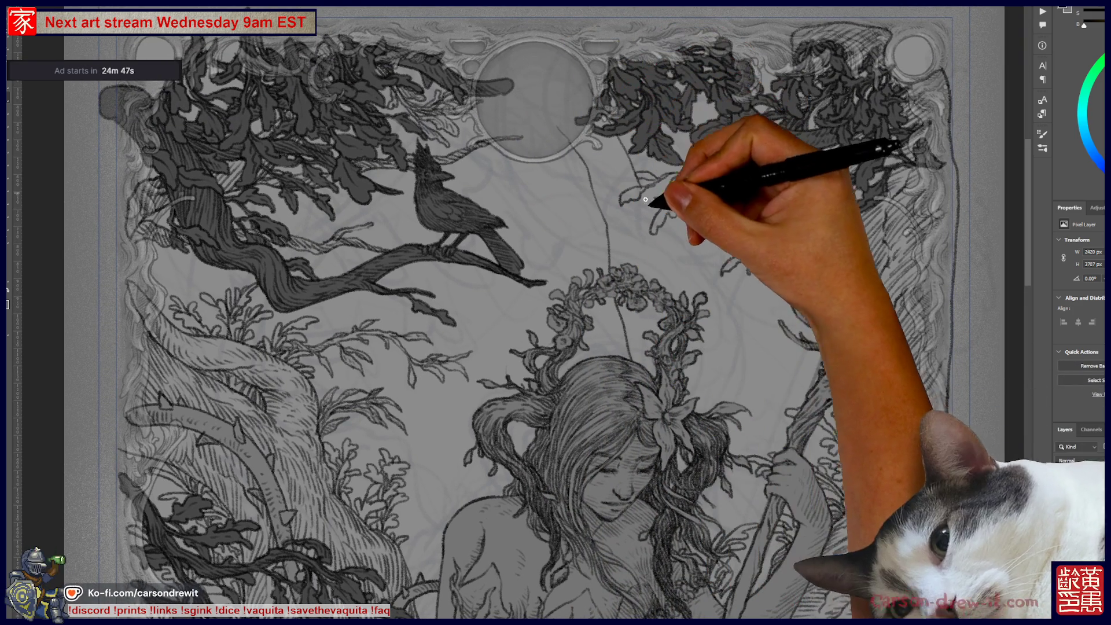
{"action": "key", "text": "ctrl+z"}
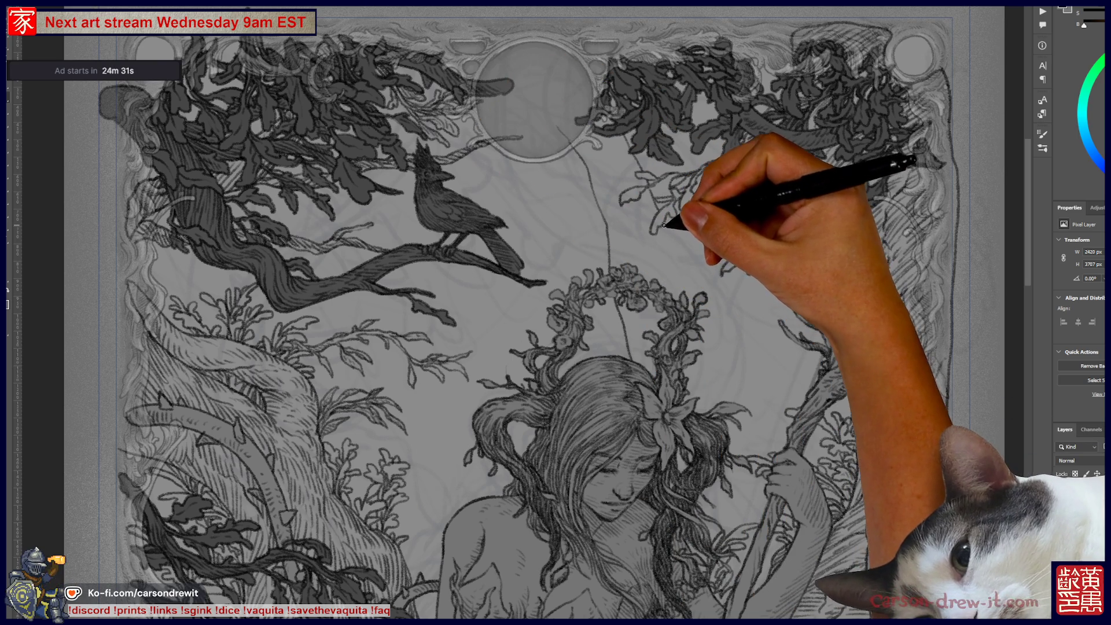
- Draw curved stems and long vertical vines along the right tree, plus a curve inside the moon
{"action": "left_click_drag", "start_coordinate": [719, 359], "coordinate": [752, 278]}
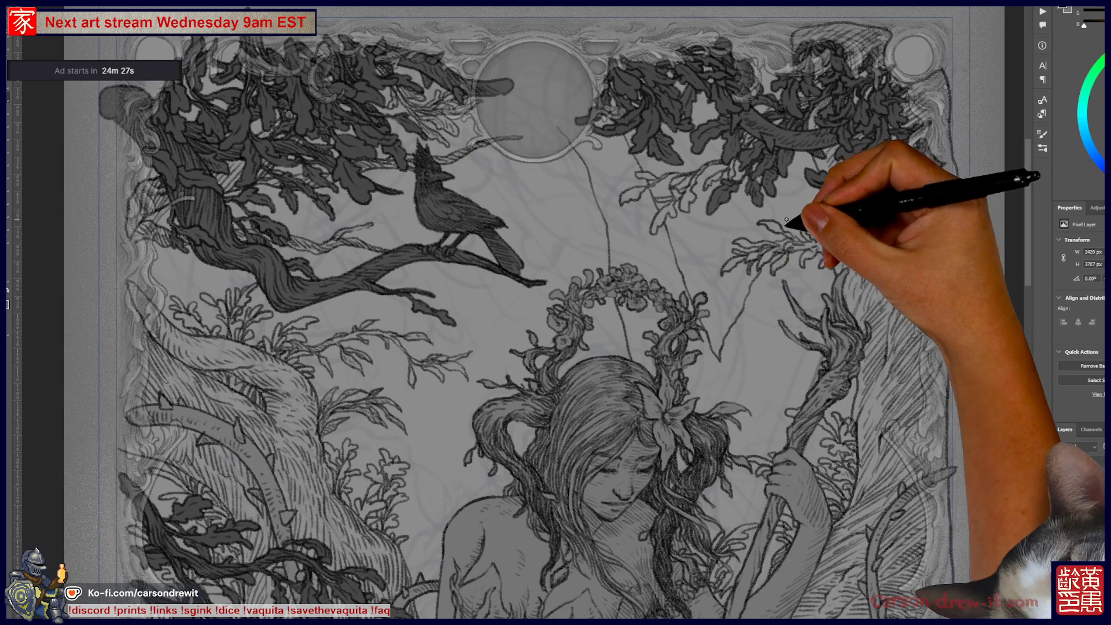
{"action": "left_click_drag", "start_coordinate": [769, 241], "coordinate": [818, 191]}
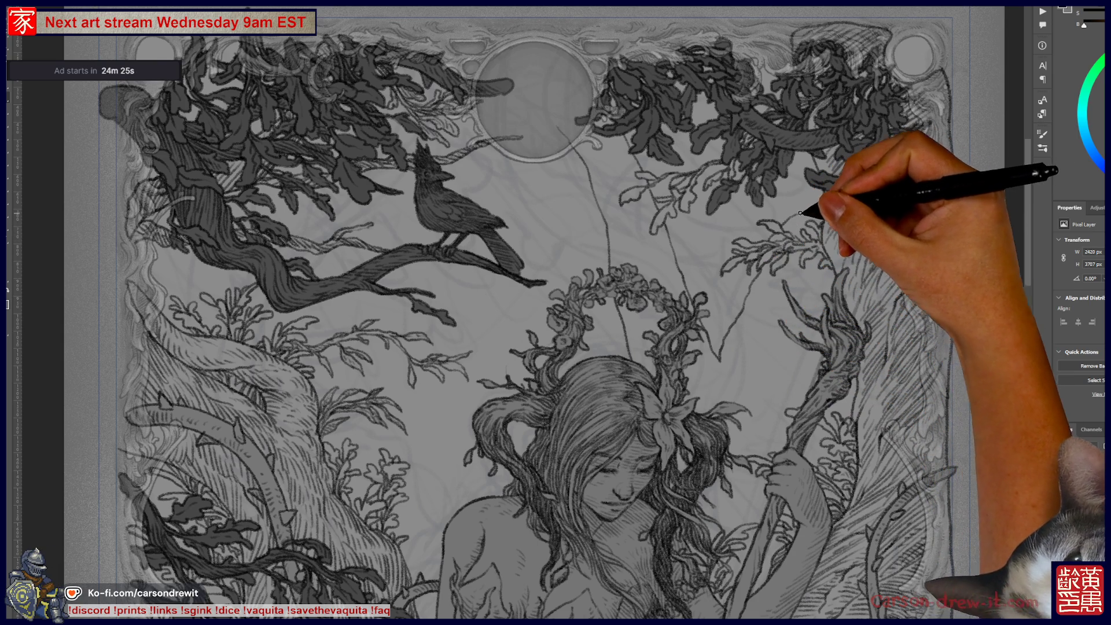
{"action": "left_click_drag", "start_coordinate": [752, 417], "coordinate": [752, 372]}
{"action": "left_click_drag", "start_coordinate": [764, 425], "coordinate": [769, 306]}
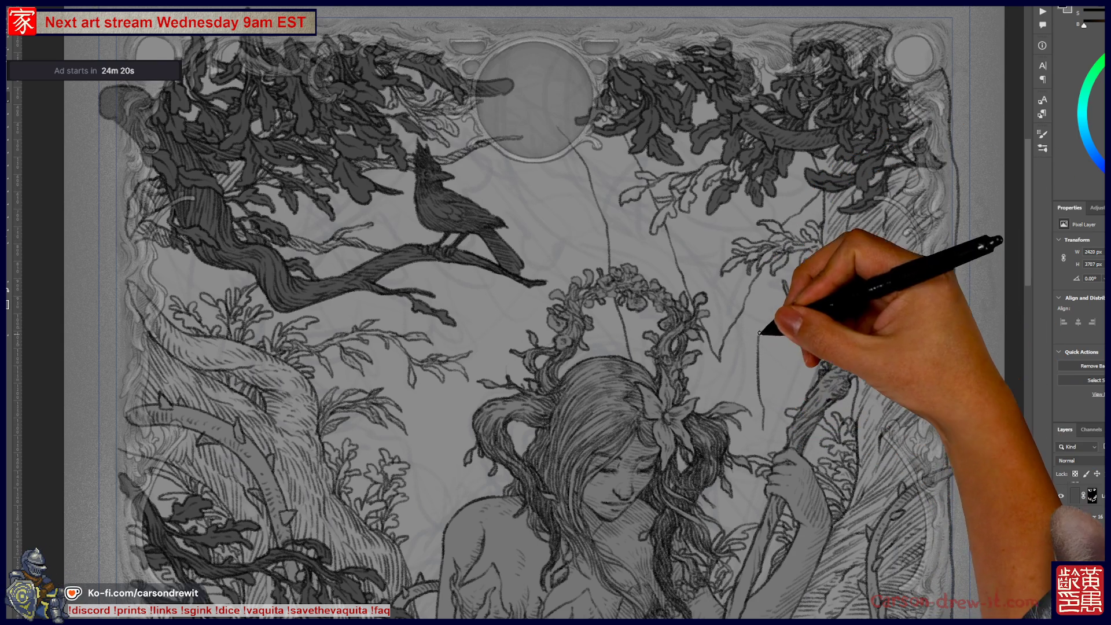
{"action": "left_click_drag", "start_coordinate": [767, 431], "coordinate": [792, 276]}
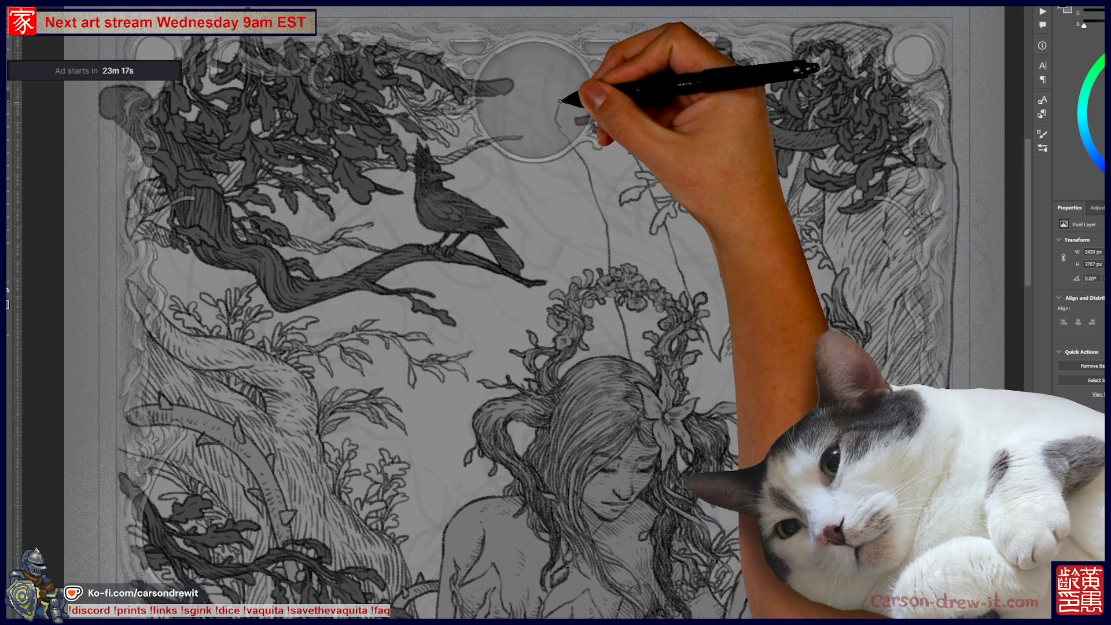
{"action": "left_click_drag", "start_coordinate": [587, 78], "coordinate": [558, 123]}
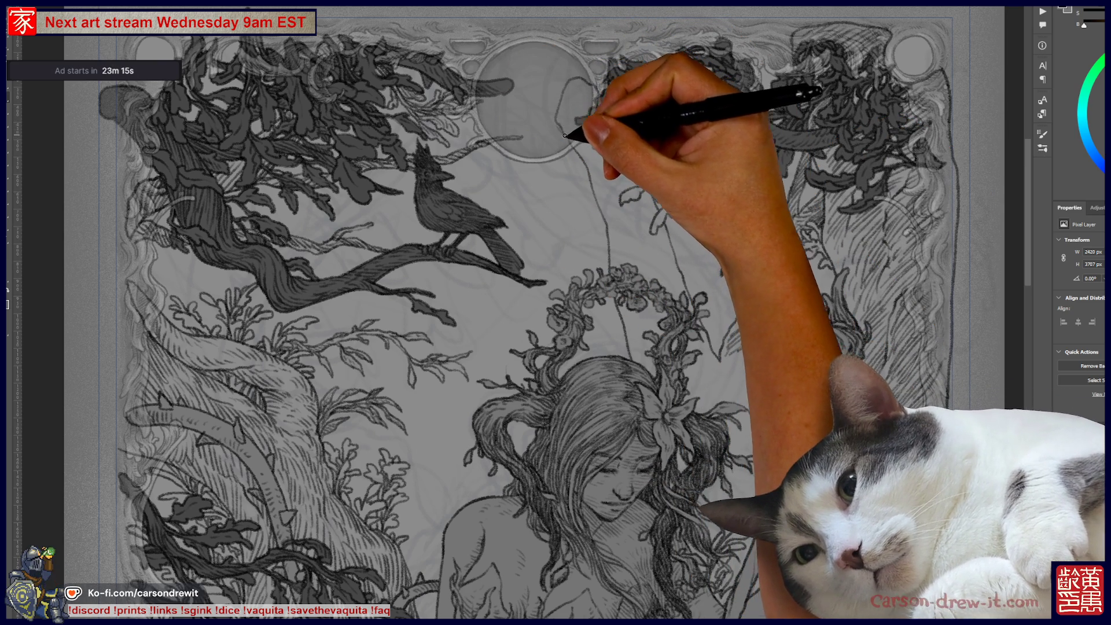
{"action": "left_click_drag", "start_coordinate": [765, 353], "coordinate": [776, 450]}
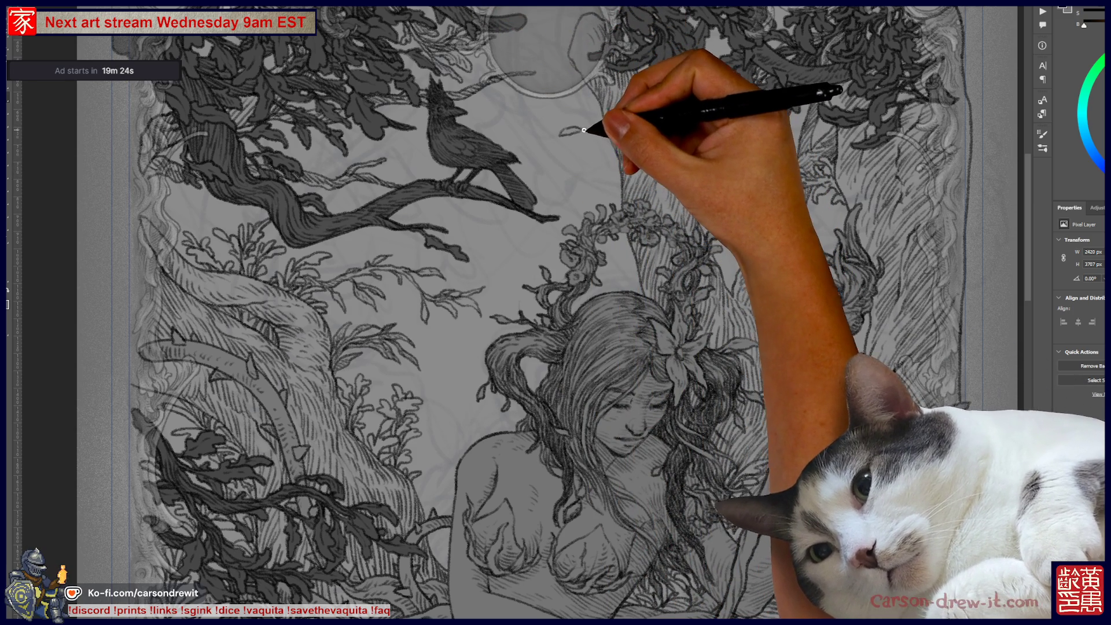
- Extend the small ink leaf sprig near the top, above the nymph's head
{"action": "left_click_drag", "start_coordinate": [575, 135], "coordinate": [601, 142]}
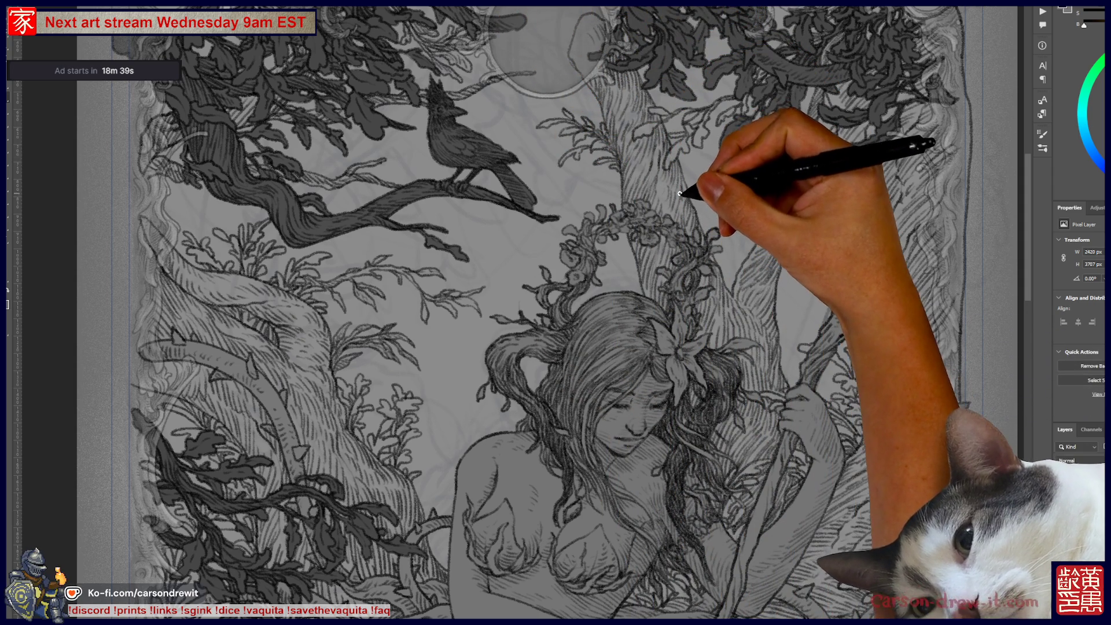
{"action": "mouse_move", "coordinate": [681, 205]}
{"action": "left_mouse_down"}
{"action": "mouse_move", "coordinate": [696, 195]}
{"action": "mouse_move", "coordinate": [674, 150]}
{"action": "left_mouse_up"}
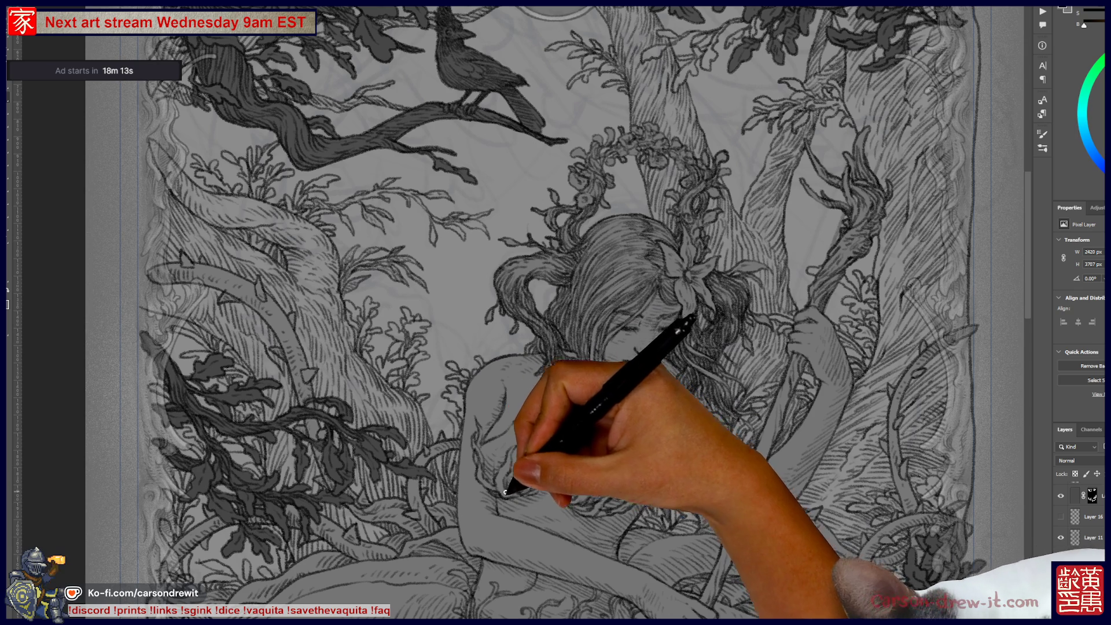
{"action": "scroll", "coordinate": [507, 451], "scroll_direction": "up", "scroll_amount": 5}
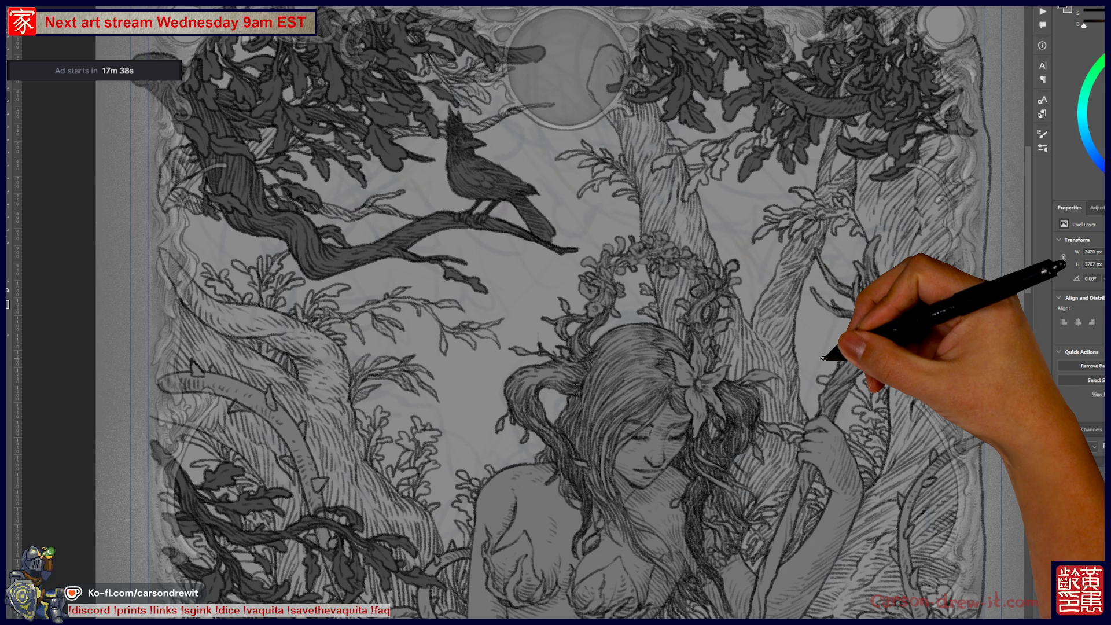
- Hide the inked figure-and-foliage layer and lower the sketch layer's opacity
{"action": "scroll", "coordinate": [823, 358], "scroll_direction": "down", "scroll_amount": 4}
{"action": "scroll", "coordinate": [793, 453], "scroll_direction": "up", "scroll_amount": 3}
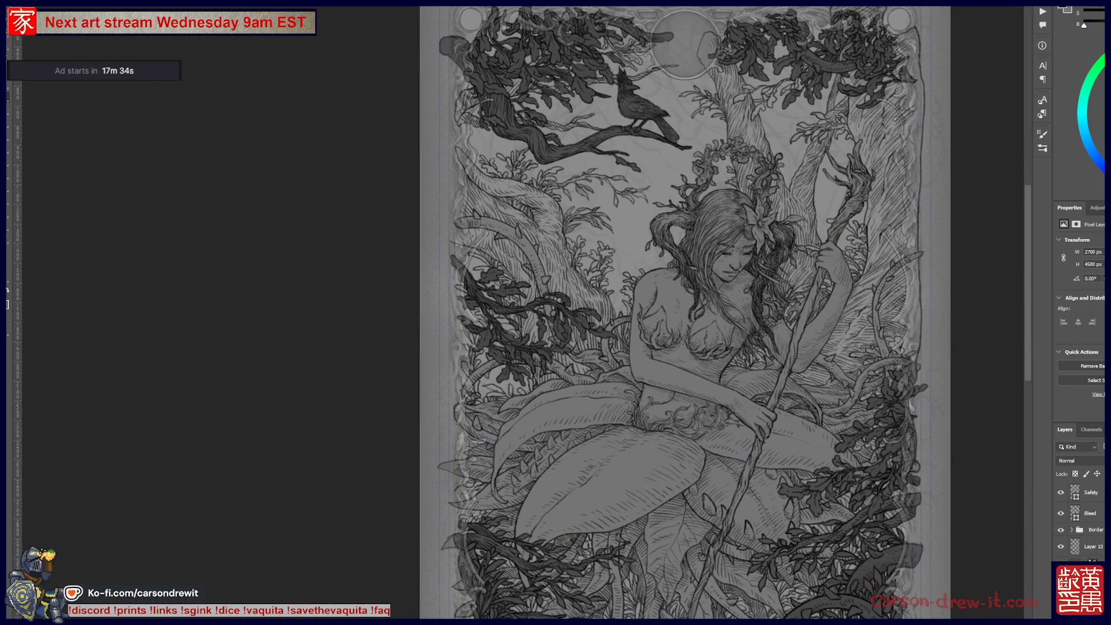
{"action": "key", "text": "ctrl+comma"}
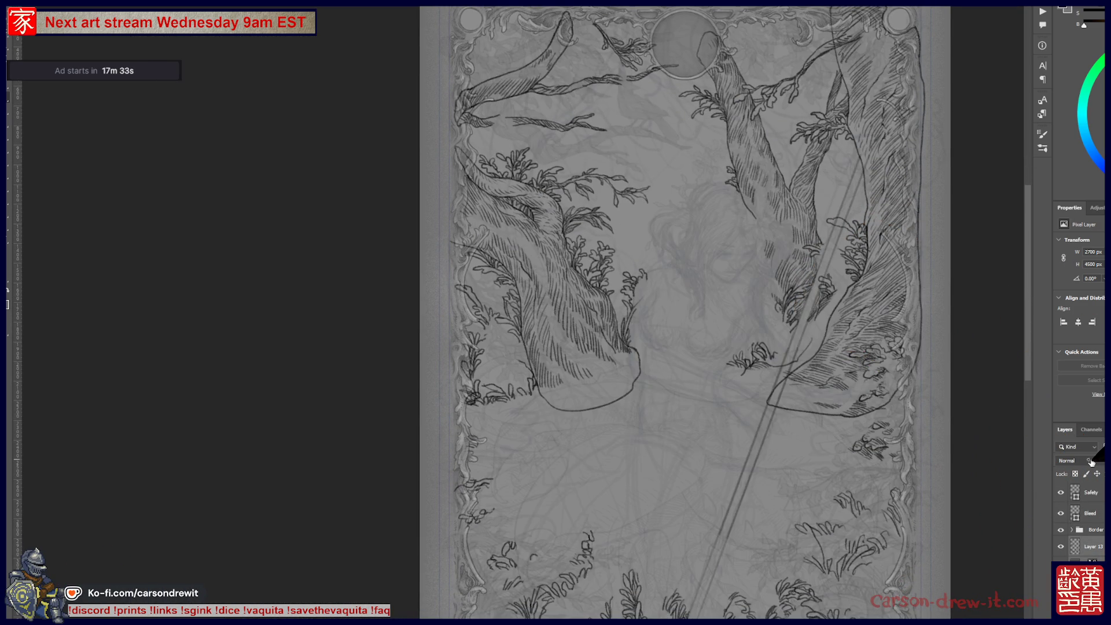
{"action": "left_click_drag", "start_coordinate": [1090, 463], "coordinate": [1089, 462]}
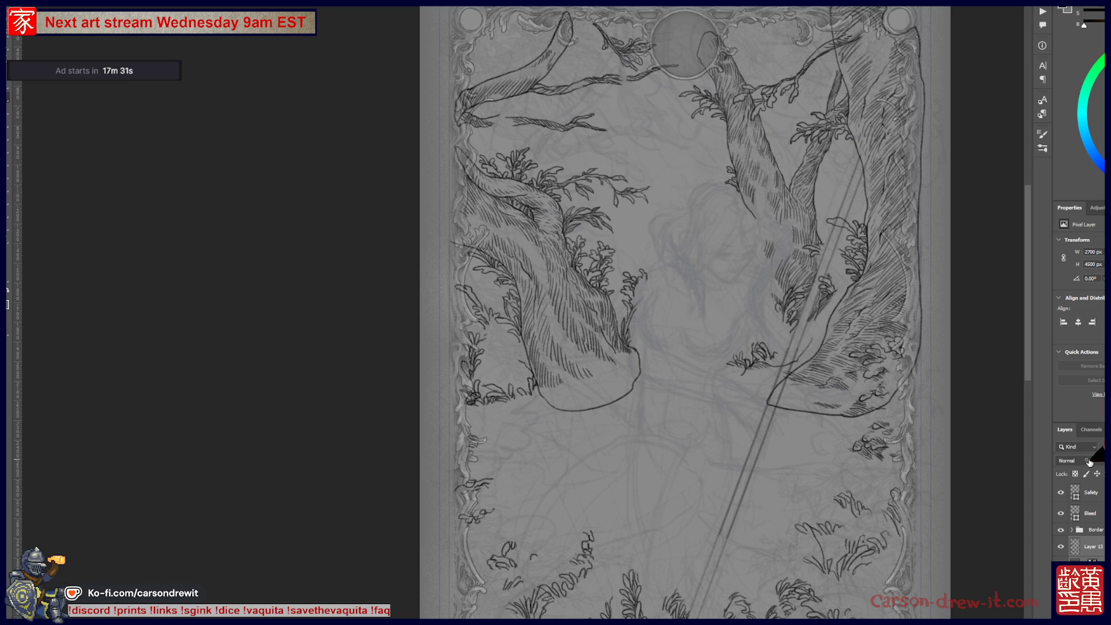
- Ink a longer upper branch on the left tree, stretching toward the moon
{"action": "scroll", "coordinate": [667, 261], "scroll_direction": "up", "scroll_amount": 5}
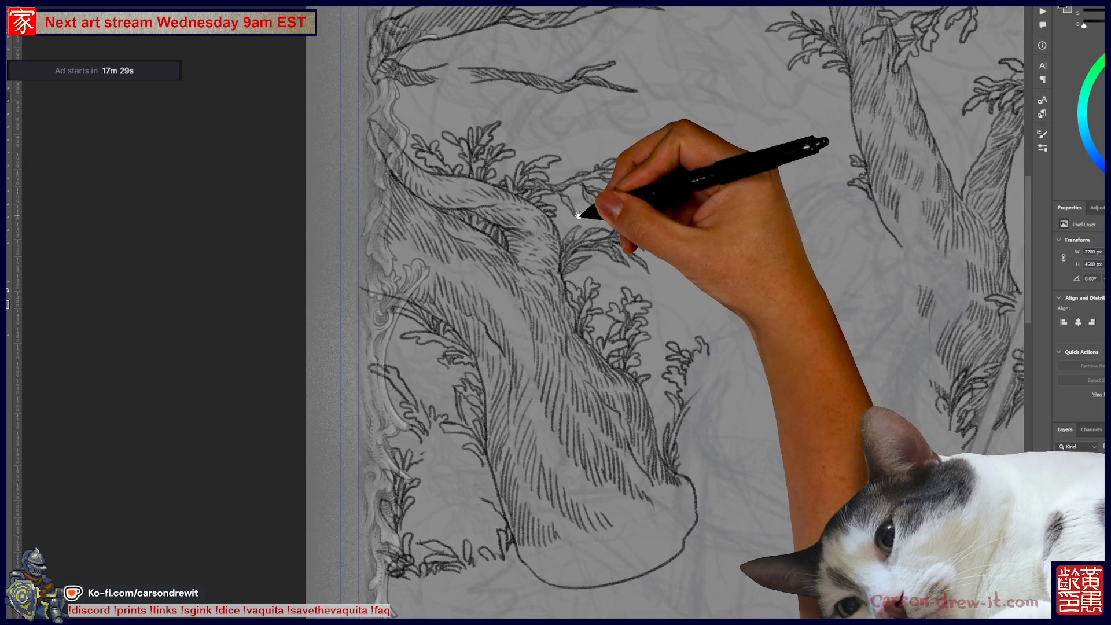
{"action": "left_click_drag", "start_coordinate": [666, 260], "coordinate": [657, 256]}
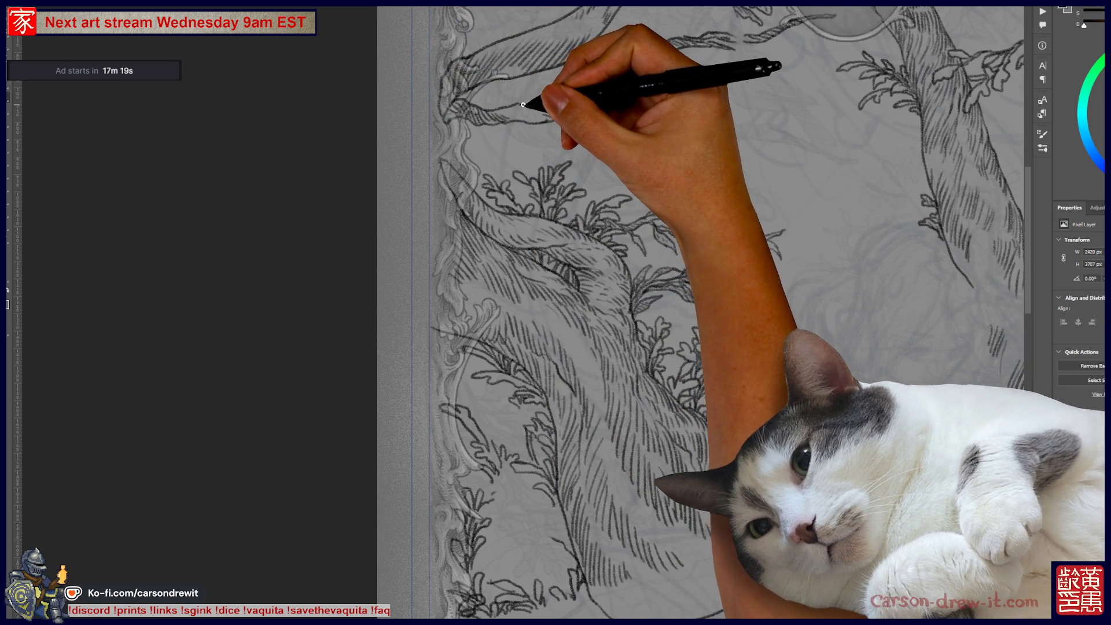
{"action": "left_click_drag", "start_coordinate": [584, 114], "coordinate": [696, 99]}
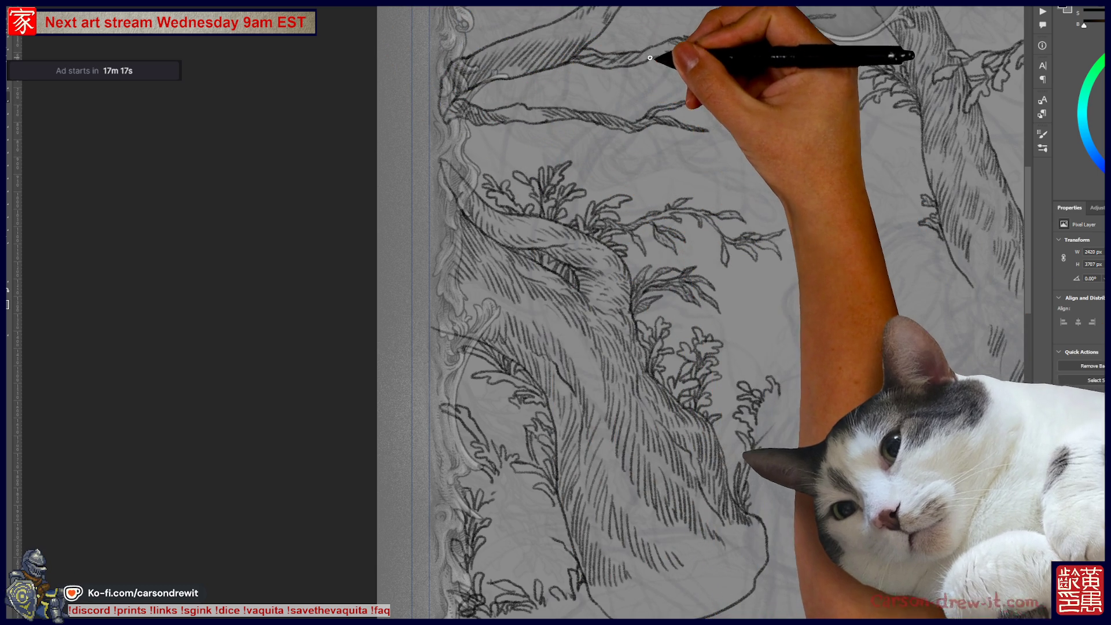
{"action": "left_click_drag", "start_coordinate": [738, 31], "coordinate": [592, 141]}
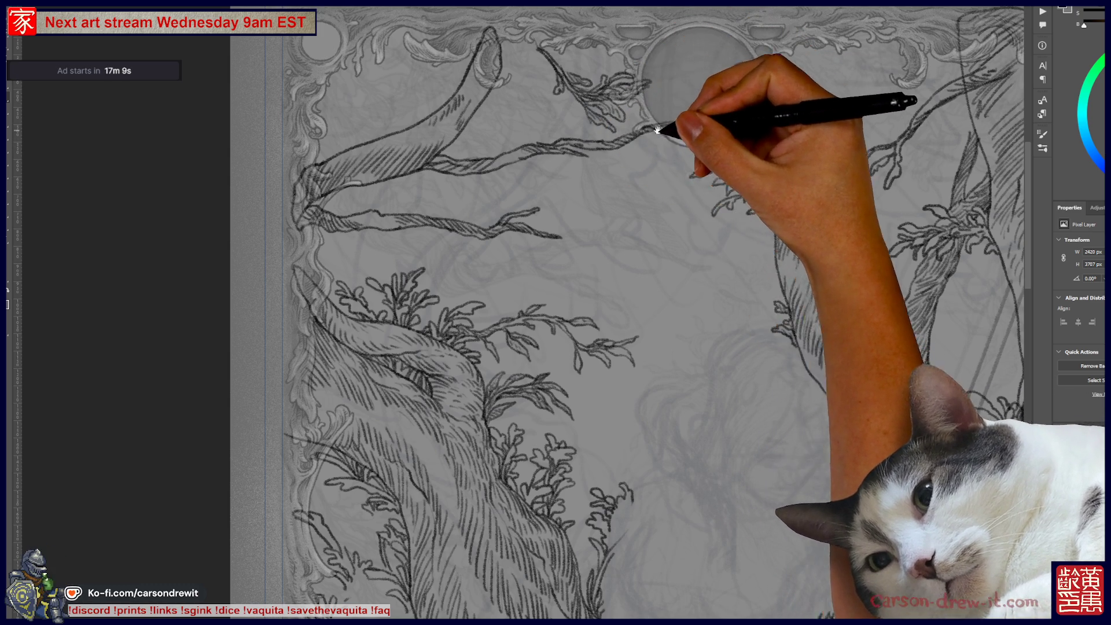
{"action": "left_click_drag", "start_coordinate": [666, 81], "coordinate": [443, 13]}
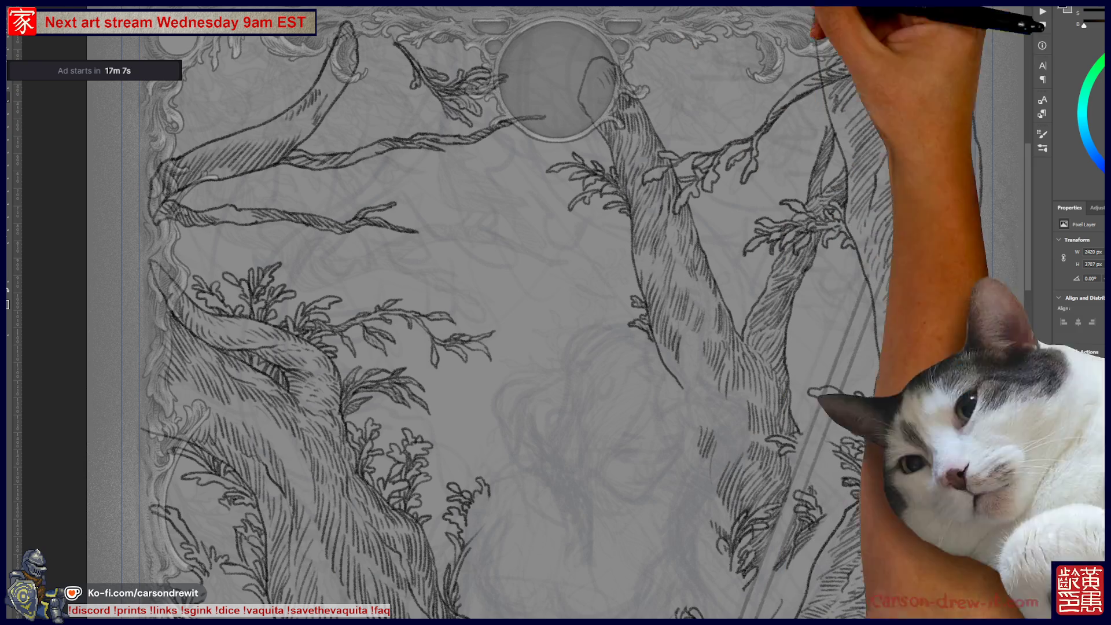
{"action": "left_click_drag", "start_coordinate": [853, 57], "coordinate": [778, 117]}
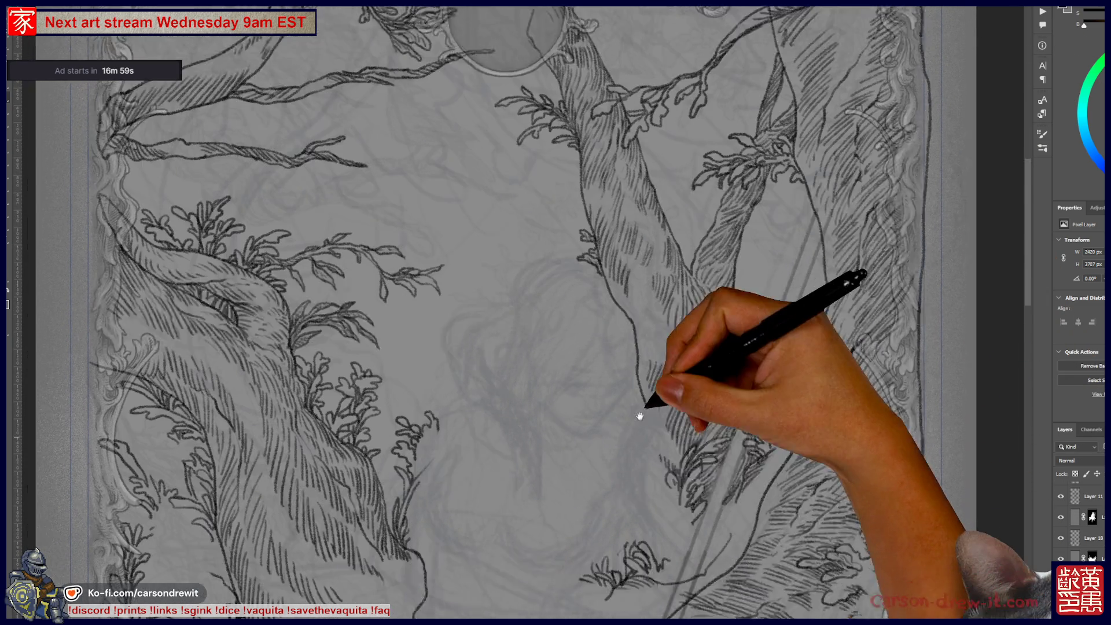
- Ink a curved line from the left tree's foliage across to the central trunk
{"action": "left_click_drag", "start_coordinate": [630, 413], "coordinate": [657, 262]}
{"action": "left_click_drag", "start_coordinate": [503, 387], "coordinate": [666, 274]}
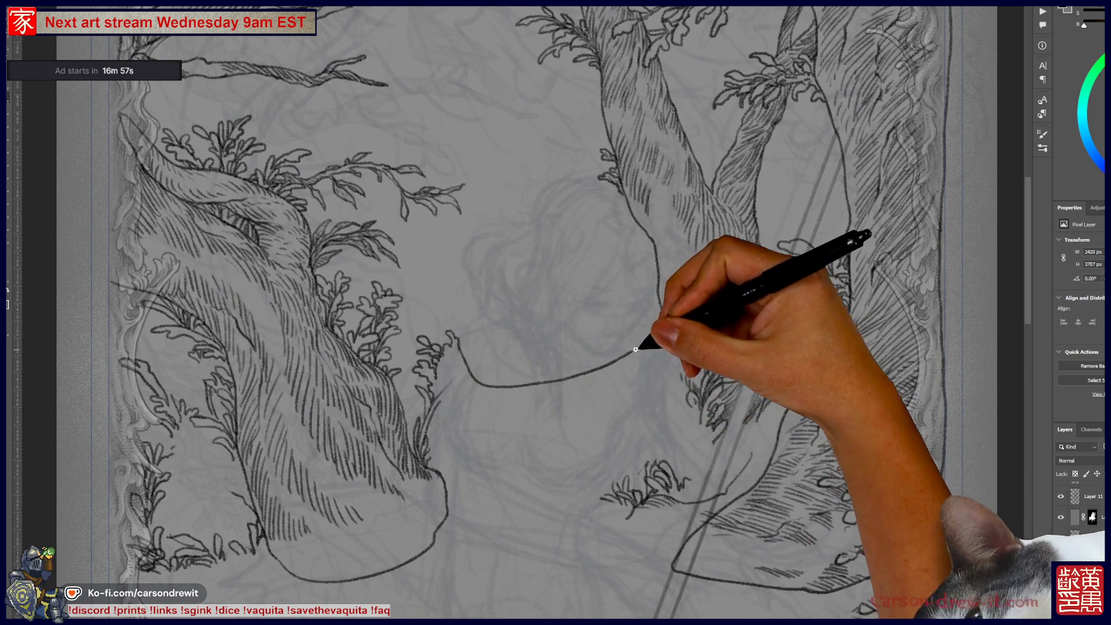
{"action": "left_click_drag", "start_coordinate": [617, 438], "coordinate": [565, 336]}
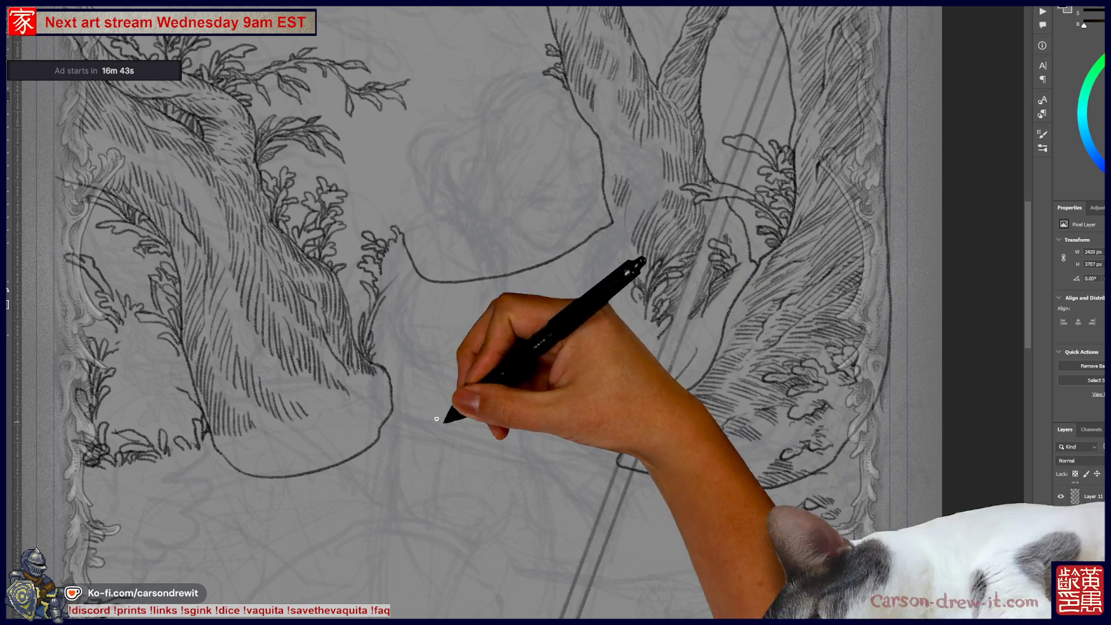
{"action": "mouse_move", "coordinate": [522, 475]}
{"action": "left_mouse_down"}
{"action": "mouse_move", "coordinate": [618, 312]}
{"action": "mouse_move", "coordinate": [732, 397]}
{"action": "left_mouse_up"}
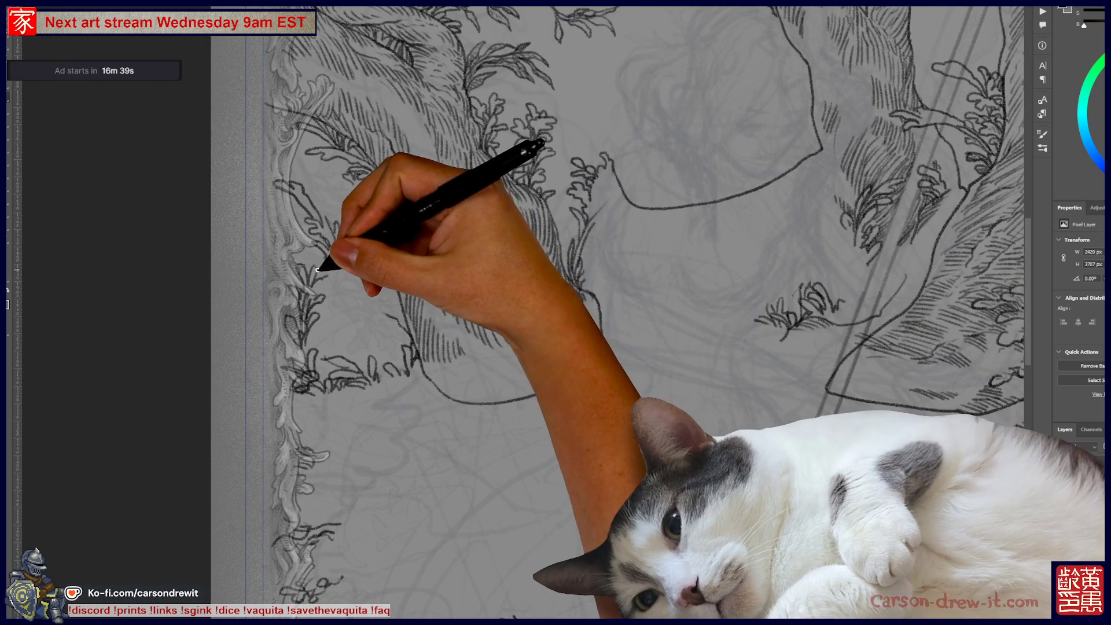
- Trace the left tree mass's outline up along the border edge
{"action": "left_click_drag", "start_coordinate": [360, 211], "coordinate": [420, 319]}
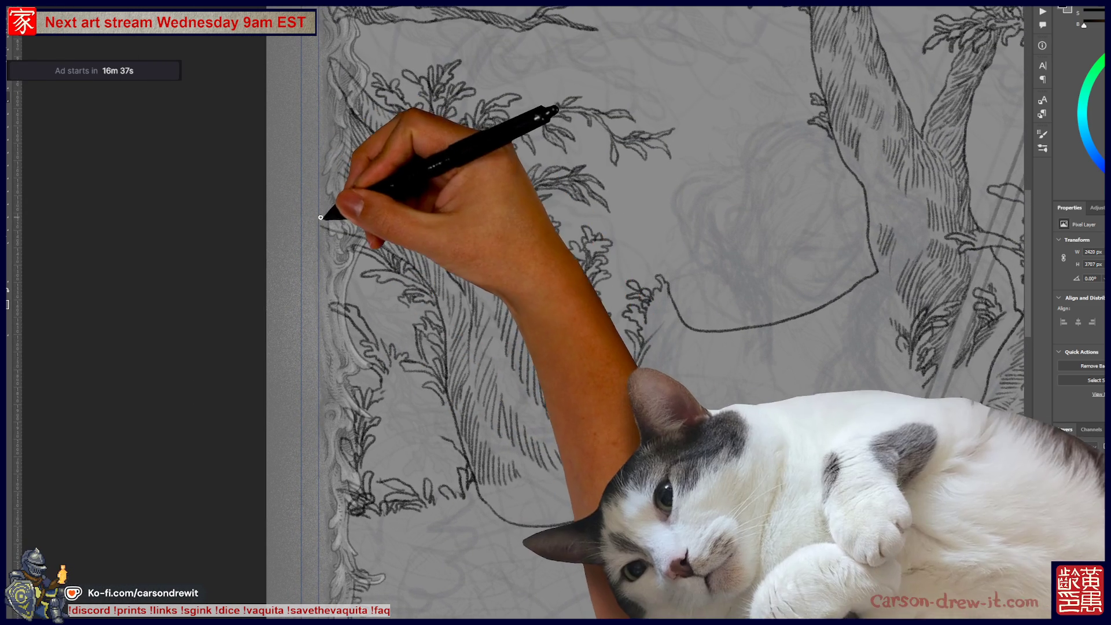
{"action": "left_click_drag", "start_coordinate": [319, 222], "coordinate": [327, 60]}
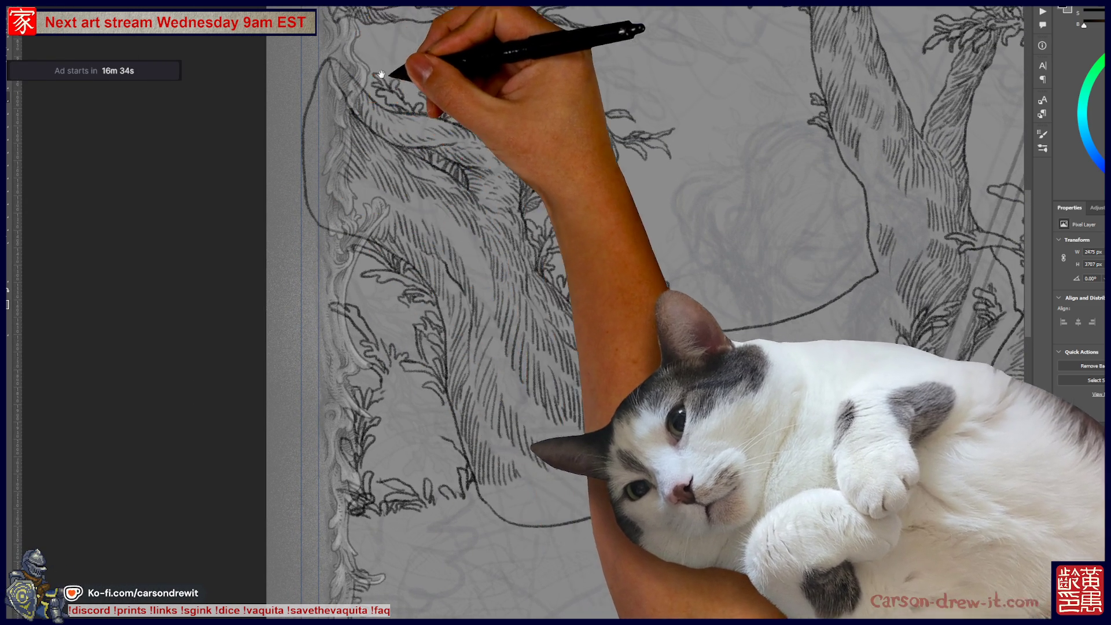
{"action": "key", "text": "ctrl+minus"}
{"action": "mouse_move", "coordinate": [542, 318]}
{"action": "left_mouse_down"}
{"action": "mouse_move", "coordinate": [484, 270]}
{"action": "mouse_move", "coordinate": [458, 110]}
{"action": "left_mouse_up"}
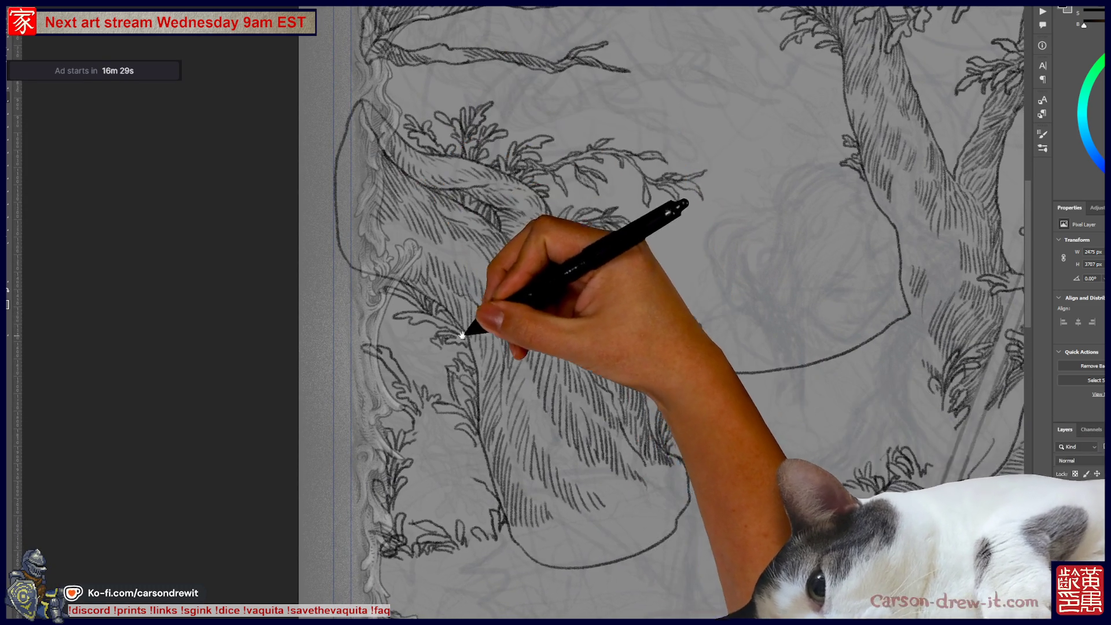
- Draw a closing line beneath the left tree's roots
{"action": "left_click_drag", "start_coordinate": [466, 328], "coordinate": [480, 236]}
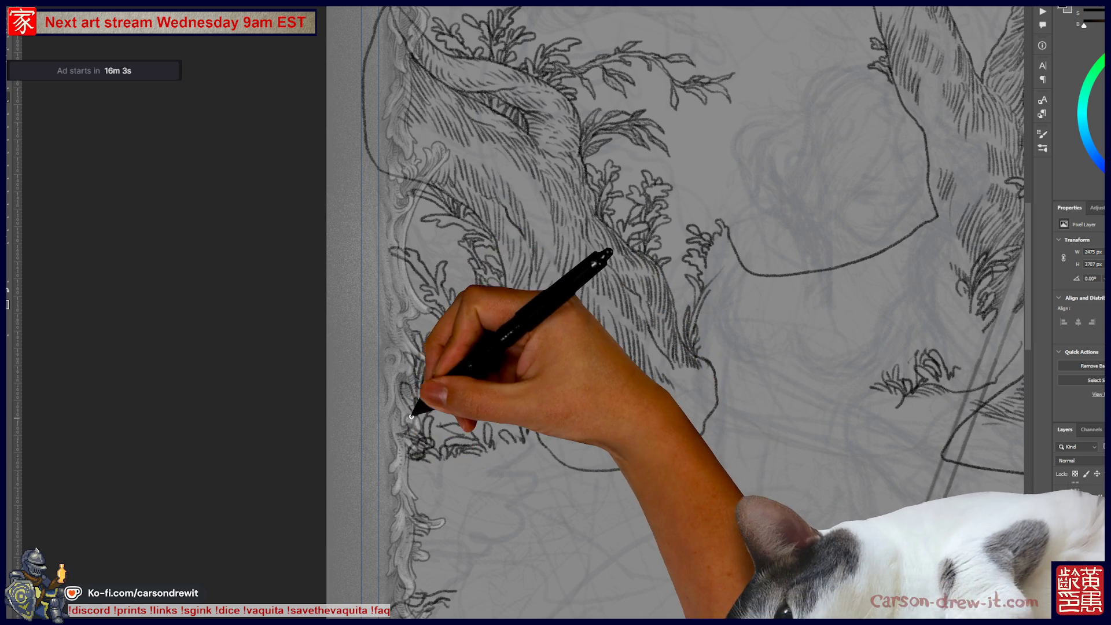
{"action": "mouse_move", "coordinate": [405, 484]}
{"action": "left_mouse_down"}
{"action": "mouse_move", "coordinate": [429, 471]}
{"action": "mouse_move", "coordinate": [564, 463]}
{"action": "left_mouse_up"}
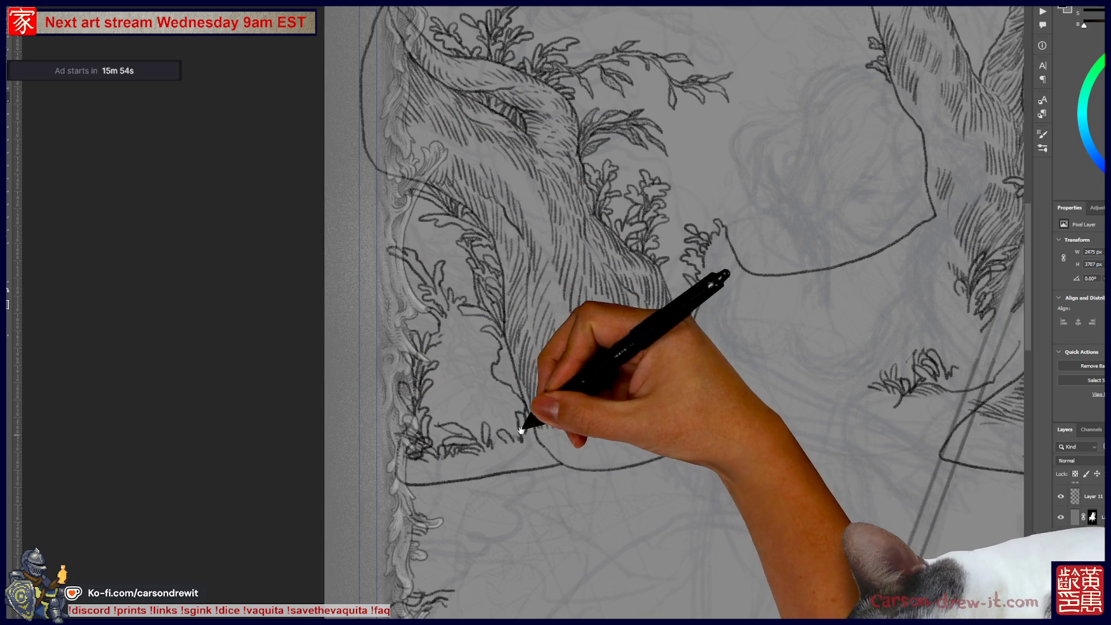
{"action": "left_click_drag", "start_coordinate": [538, 434], "coordinate": [457, 341]}
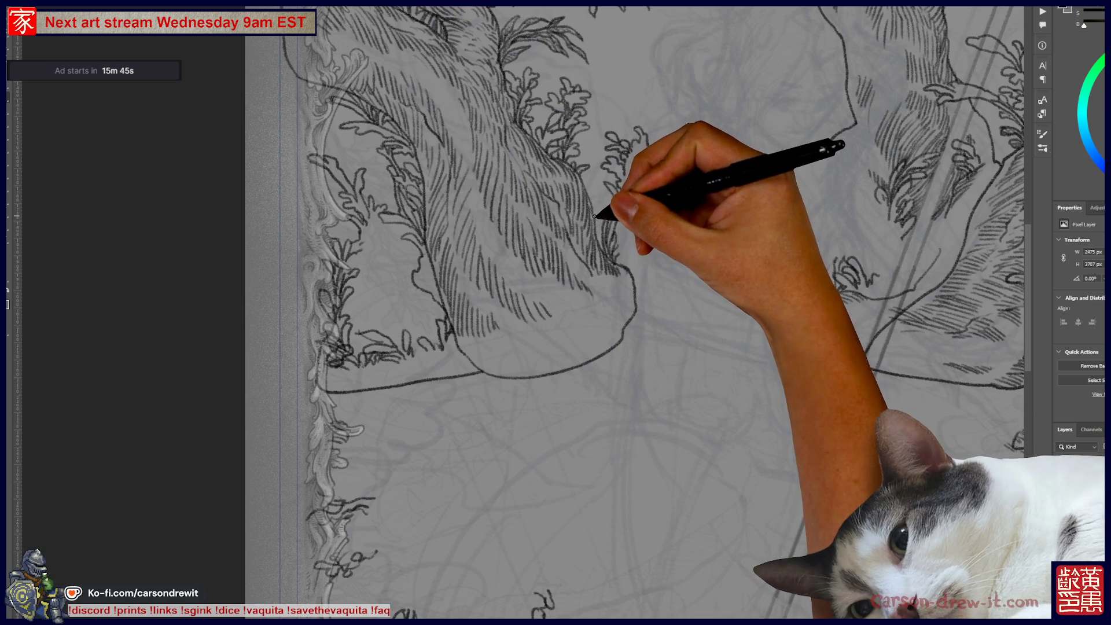
{"action": "left_click_drag", "start_coordinate": [564, 358], "coordinate": [584, 173]}
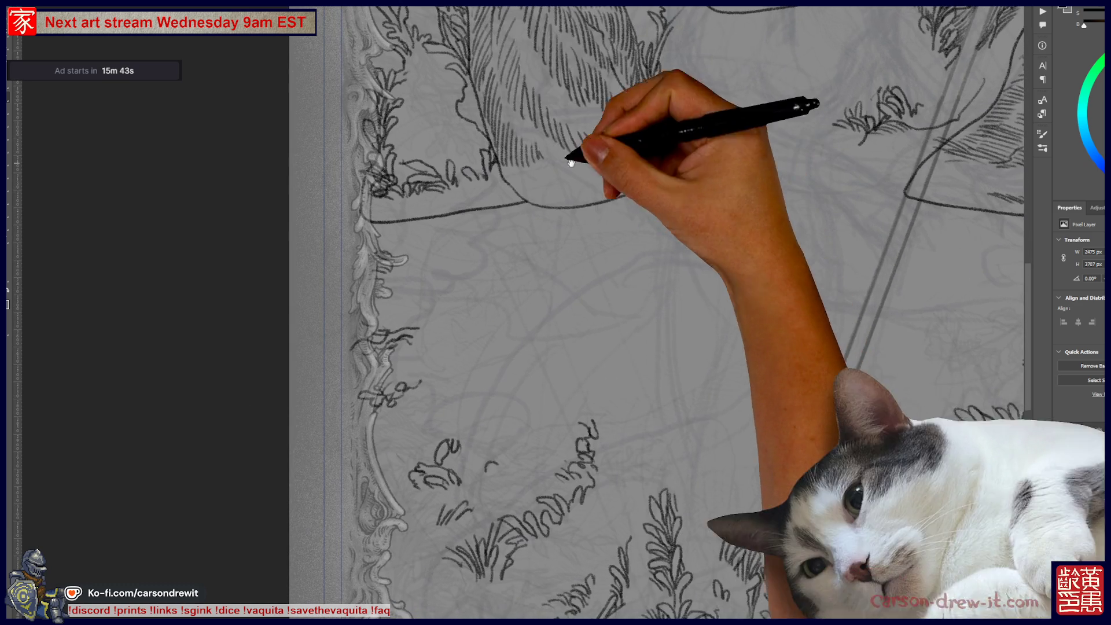
{"action": "left_click_drag", "start_coordinate": [376, 243], "coordinate": [351, 154]}
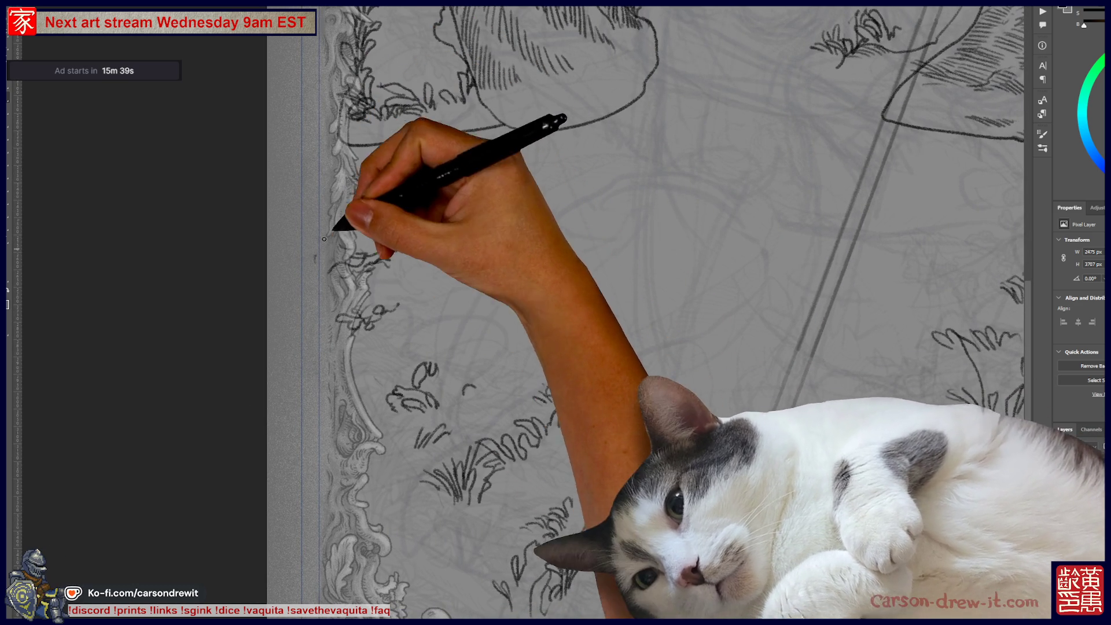
- Draw the outline from the left border down around the lower foliage
{"action": "left_click_drag", "start_coordinate": [315, 255], "coordinate": [766, 399]}
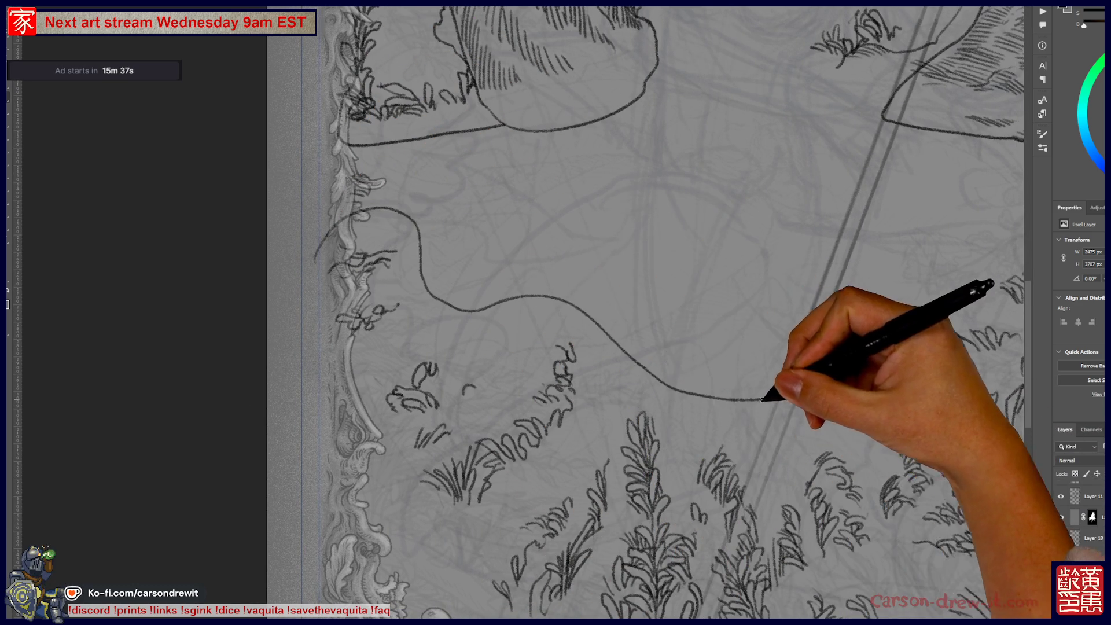
{"action": "left_click_drag", "start_coordinate": [316, 260], "coordinate": [402, 543]}
{"action": "left_click_drag", "start_coordinate": [405, 461], "coordinate": [272, 291]}
{"action": "left_click_drag", "start_coordinate": [269, 373], "coordinate": [612, 550]}
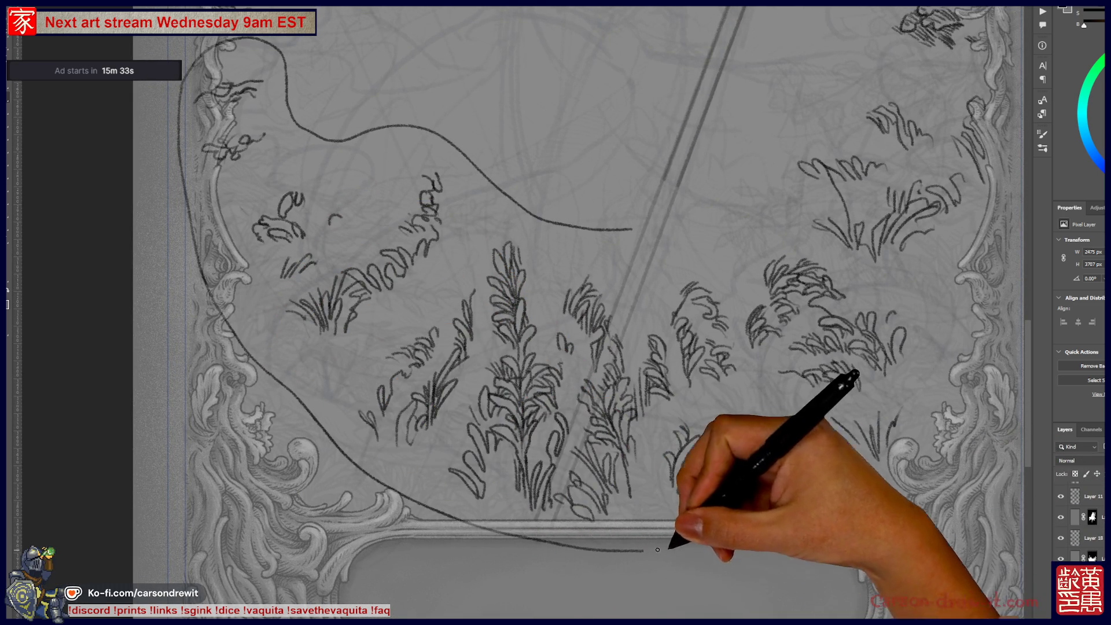
{"action": "scroll", "coordinate": [675, 389], "scroll_direction": "up", "scroll_amount": 3}
{"action": "scroll", "coordinate": [675, 390], "scroll_direction": "right", "scroll_amount": 3}
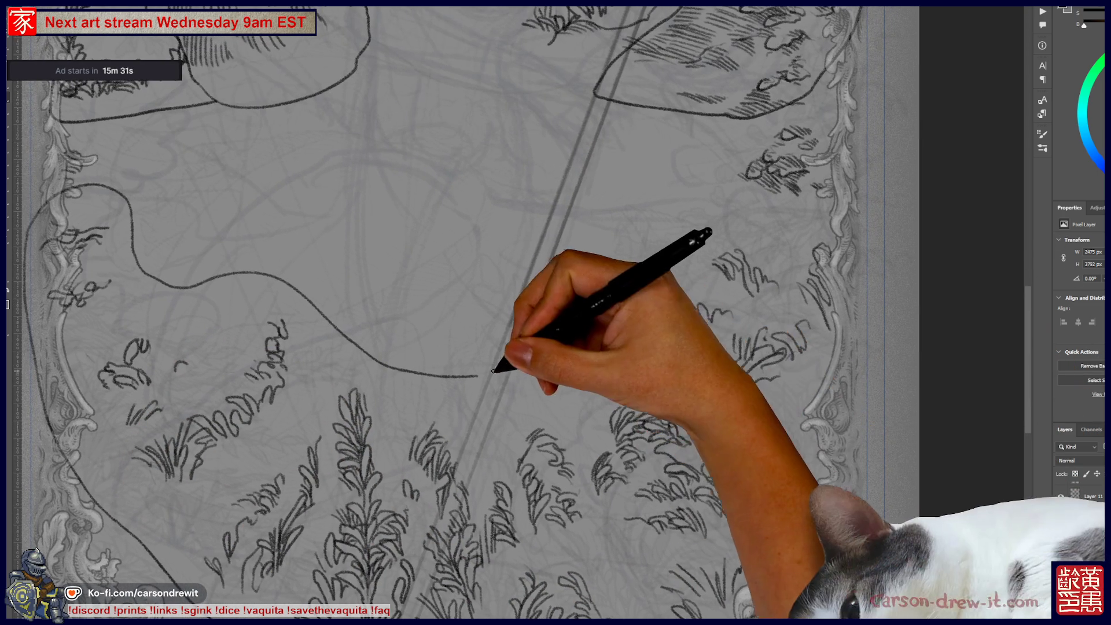
- Extend the outline up and across to join the right-hand rock, then view the whole panel
{"action": "mouse_move", "coordinate": [491, 372]}
{"action": "left_mouse_down"}
{"action": "mouse_move", "coordinate": [774, 114]}
{"action": "mouse_move", "coordinate": [752, 174]}
{"action": "left_mouse_up"}
{"action": "mouse_move", "coordinate": [798, 138]}
{"action": "left_mouse_down"}
{"action": "mouse_move", "coordinate": [787, 185]}
{"action": "mouse_move", "coordinate": [809, 96]}
{"action": "mouse_move", "coordinate": [864, 440]}
{"action": "left_mouse_up"}
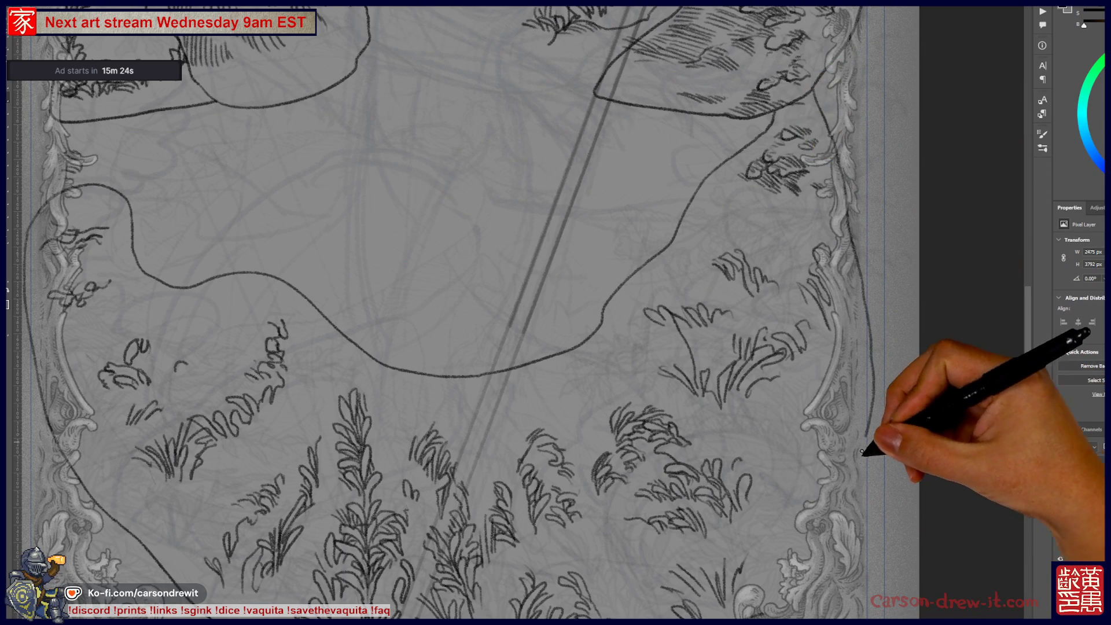
{"action": "mouse_move", "coordinate": [767, 550]}
{"action": "left_mouse_down"}
{"action": "mouse_move", "coordinate": [859, 450]}
{"action": "mouse_move", "coordinate": [718, 485]}
{"action": "left_mouse_up"}
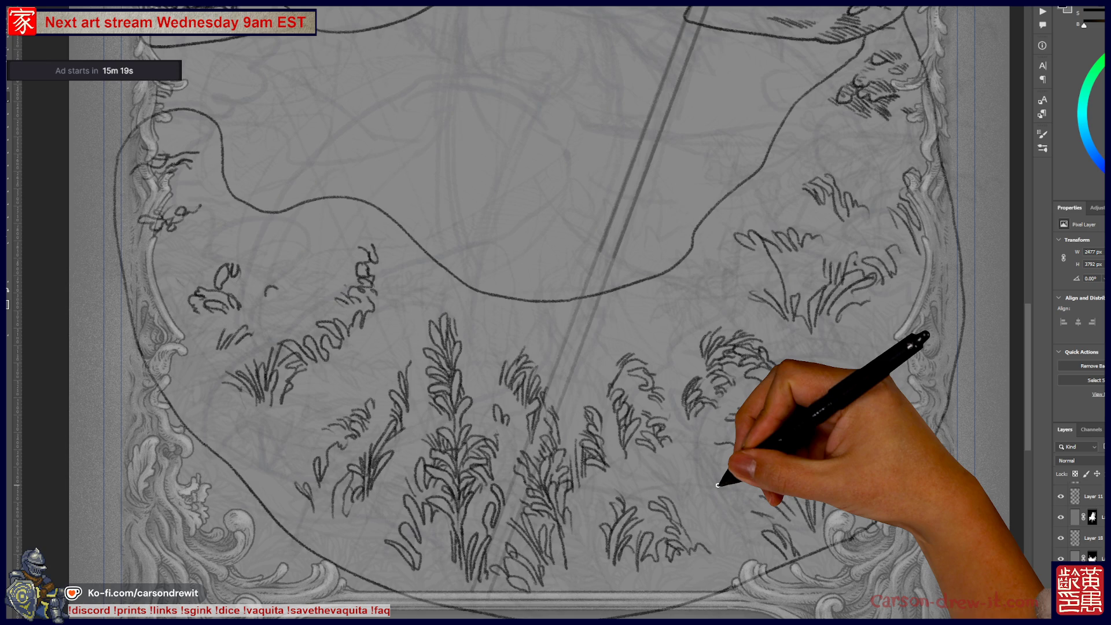
{"action": "left_click_drag", "start_coordinate": [434, 199], "coordinate": [509, 377]}
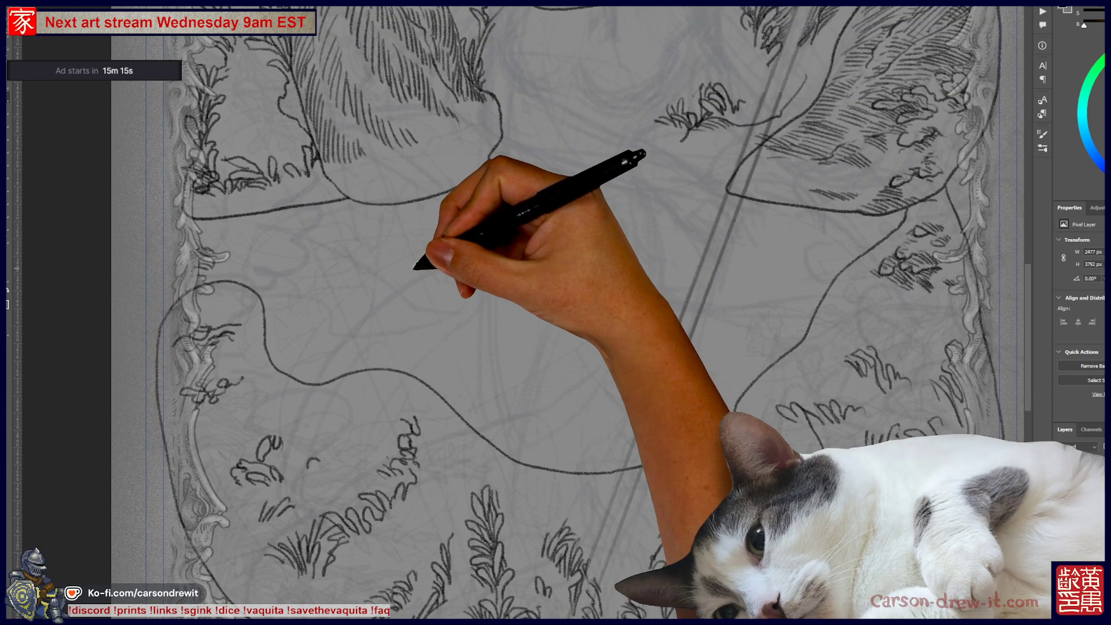
{"action": "key", "text": "ctrl+minus"}
{"action": "mouse_move", "coordinate": [575, 266]}
{"action": "left_mouse_down"}
{"action": "mouse_move", "coordinate": [638, 387]}
{"action": "mouse_move", "coordinate": [650, 500]}
{"action": "left_mouse_up"}
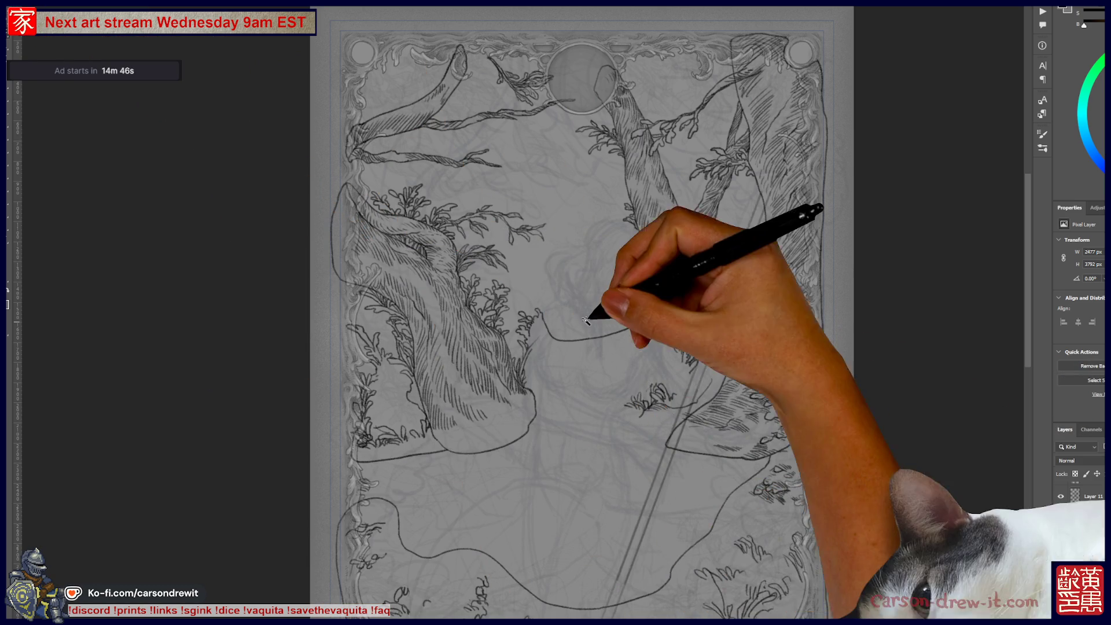
{"action": "left_click", "coordinate": [599, 290]}
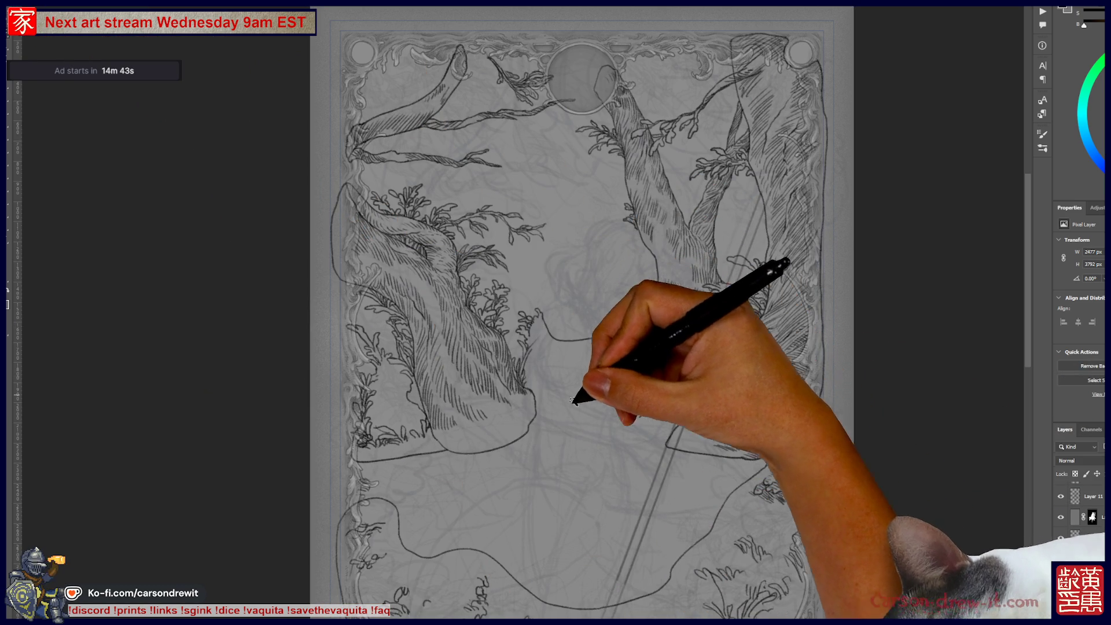
{"action": "key", "text": "ctrl+d"}
{"action": "left_click_drag", "start_coordinate": [557, 422], "coordinate": [590, 387]}
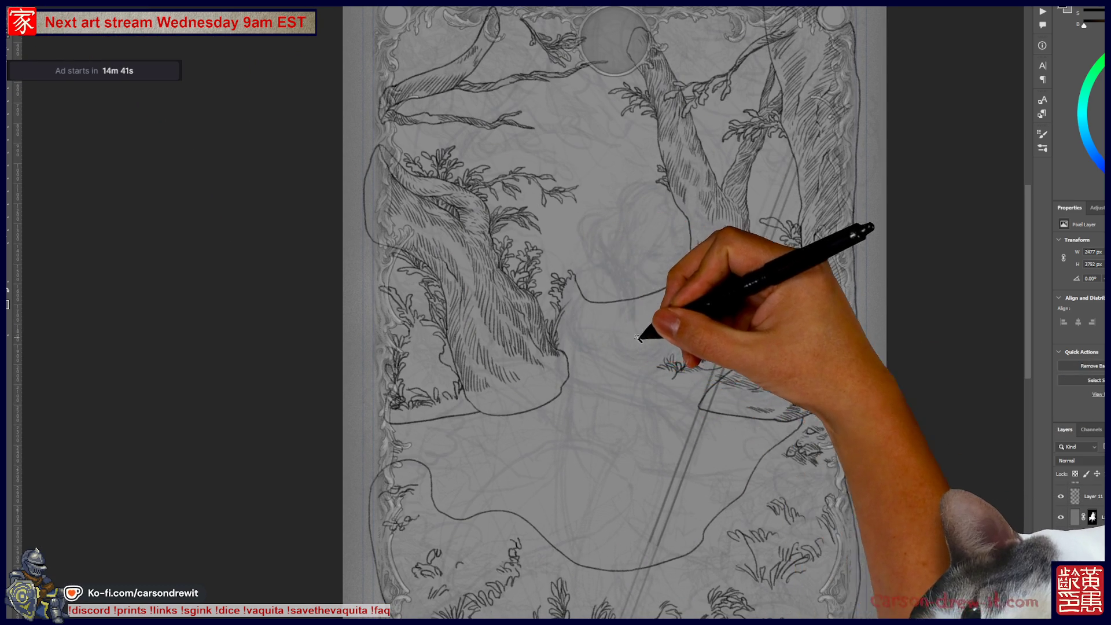
{"action": "left_click_drag", "start_coordinate": [640, 330], "coordinate": [584, 363]}
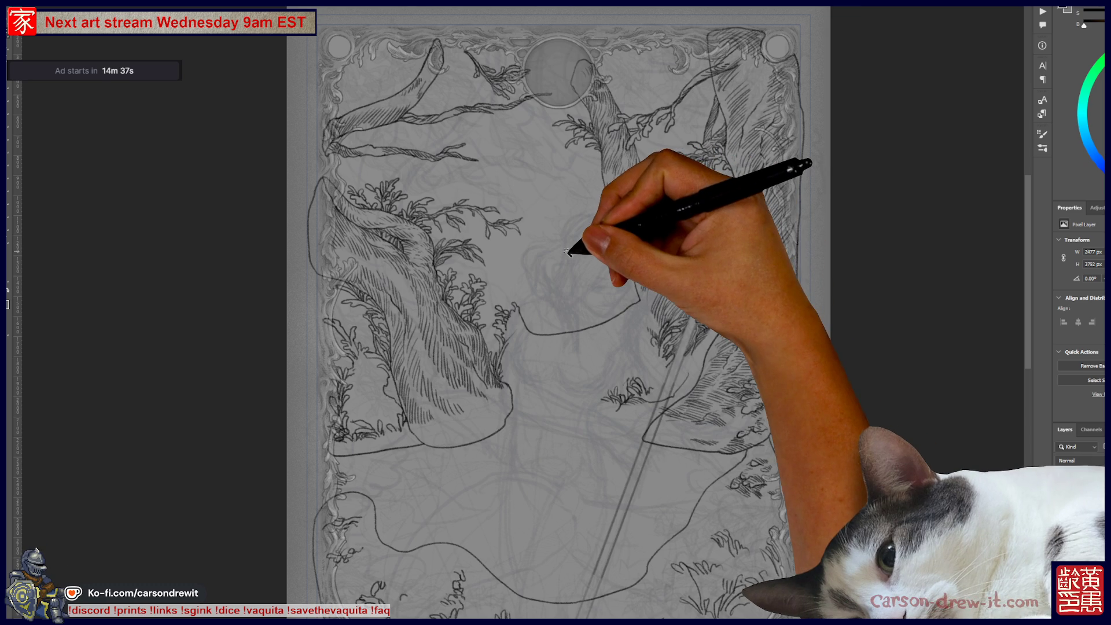
{"action": "key", "text": "ctrl+shift+d"}
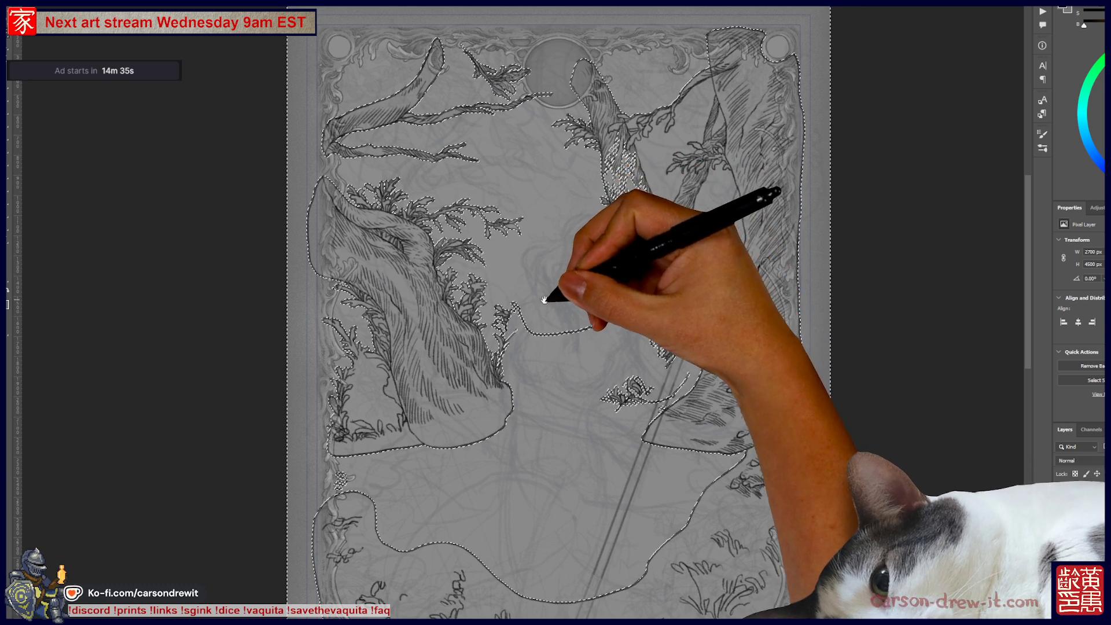
{"action": "left_click_drag", "start_coordinate": [551, 294], "coordinate": [551, 133]}
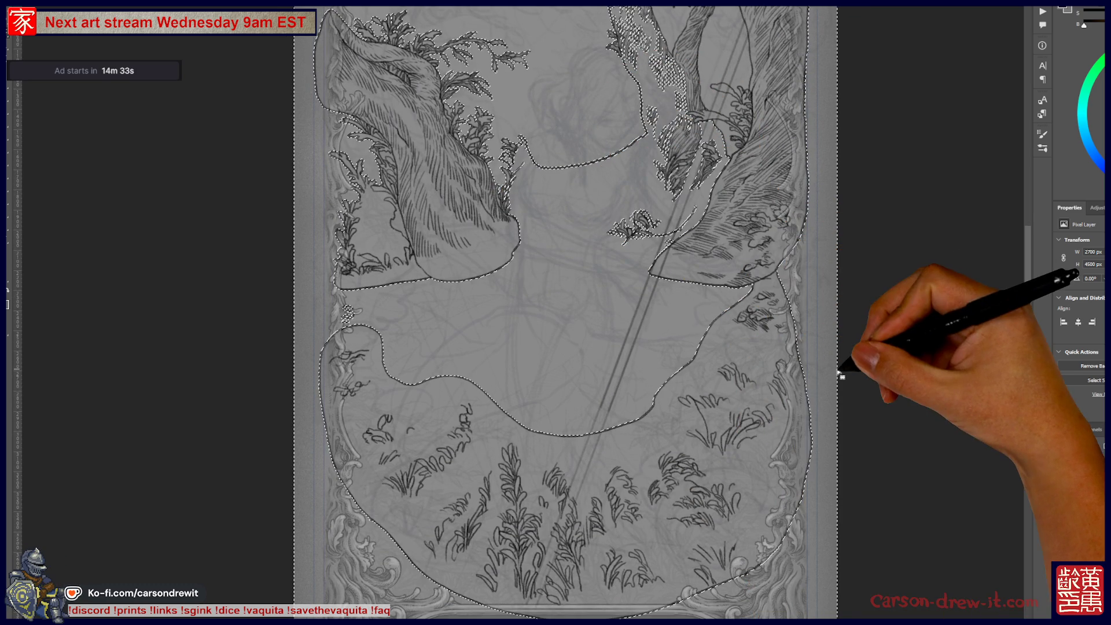
{"action": "key", "text": "ctrl+d"}
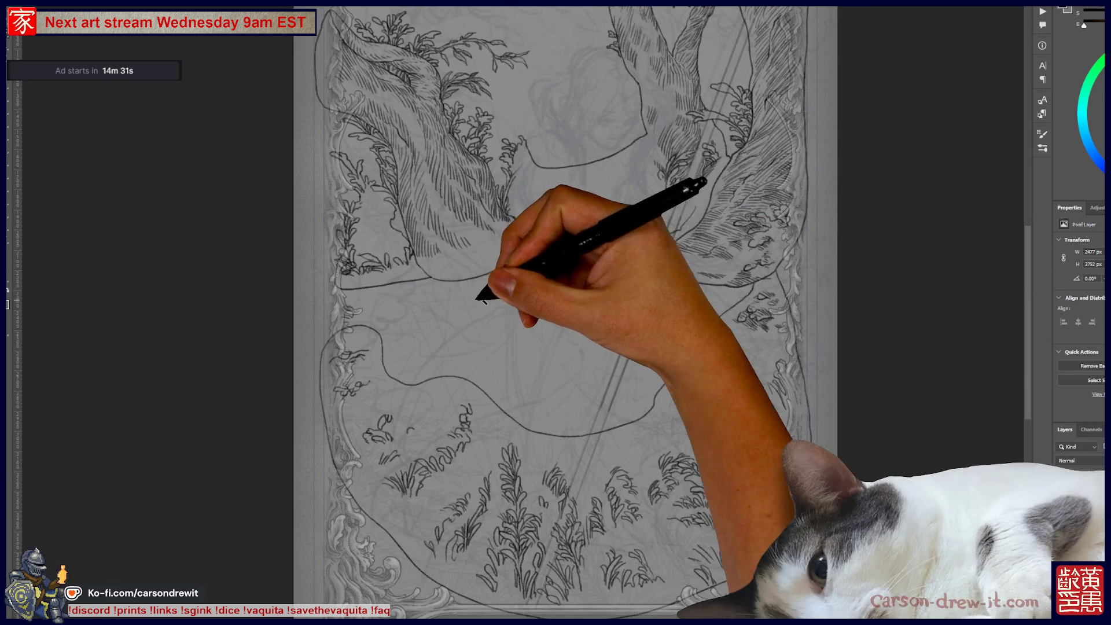
{"action": "left_click_drag", "start_coordinate": [454, 300], "coordinate": [503, 386]}
{"action": "scroll", "coordinate": [425, 417], "scroll_direction": "up", "scroll_amount": 2}
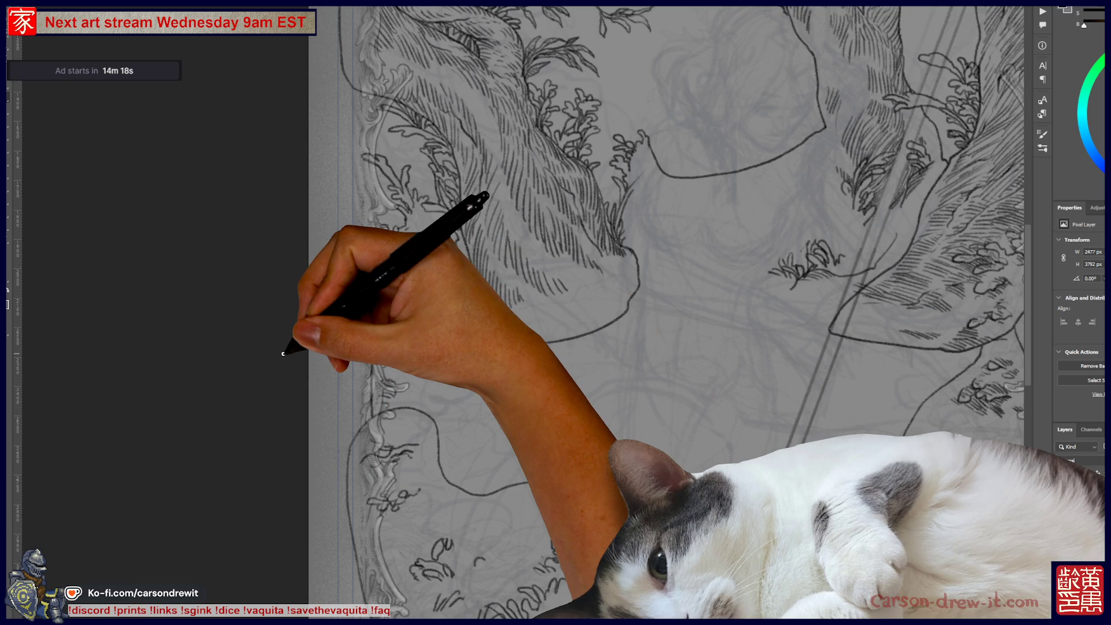
{"action": "key", "text": "ctrl+0"}
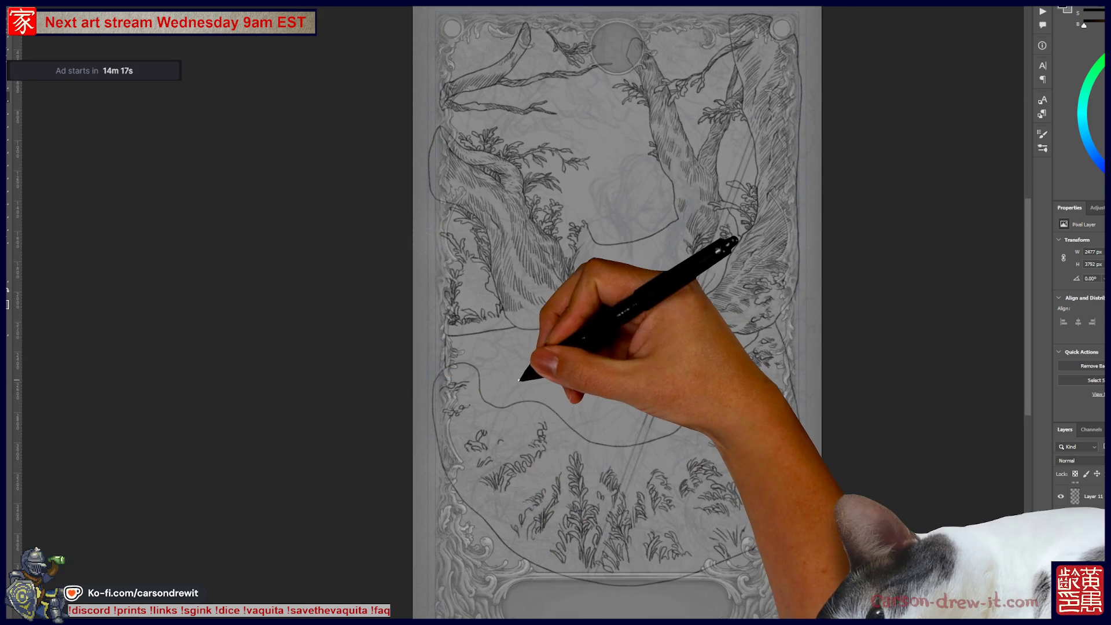
{"action": "left_click_drag", "start_coordinate": [503, 391], "coordinate": [465, 375]}
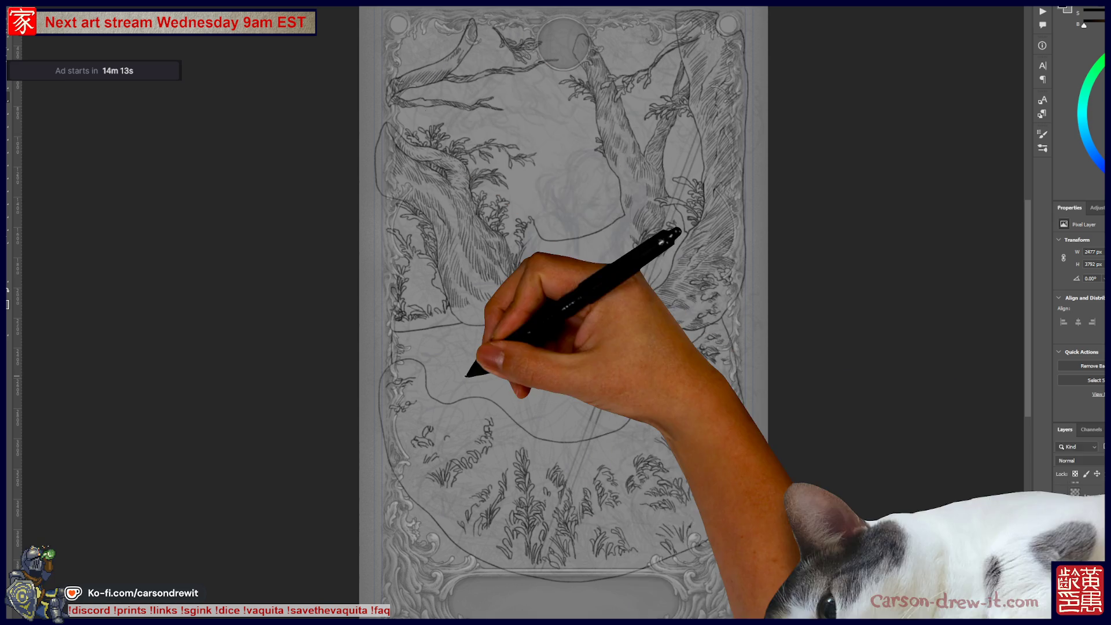
{"action": "left_click_drag", "start_coordinate": [467, 375], "coordinate": [479, 394]}
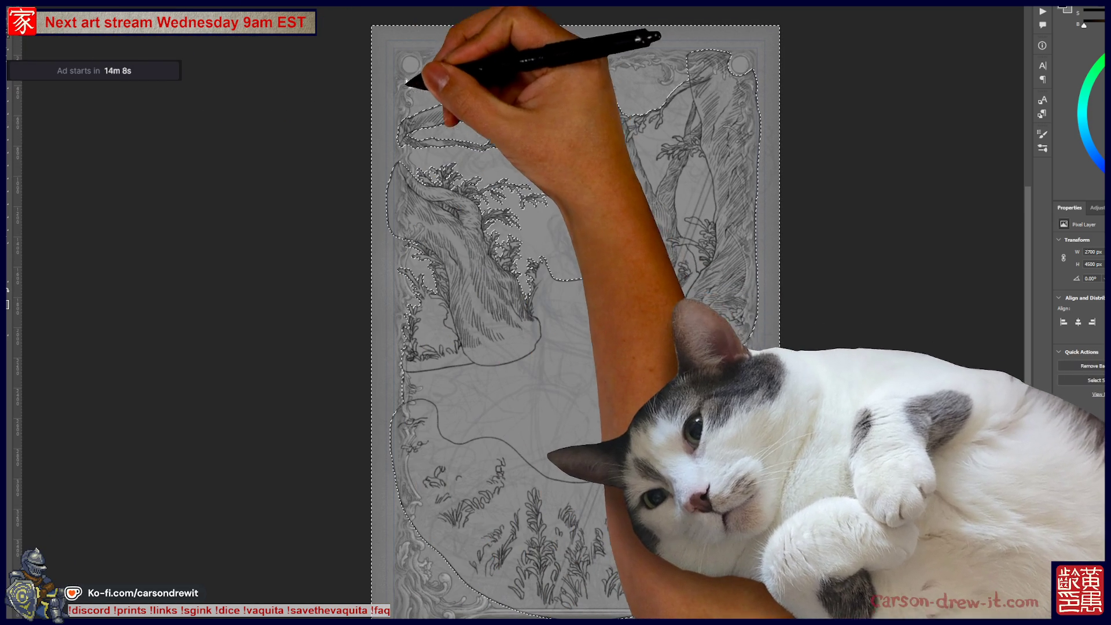
{"action": "left_click", "coordinate": [693, 361]}
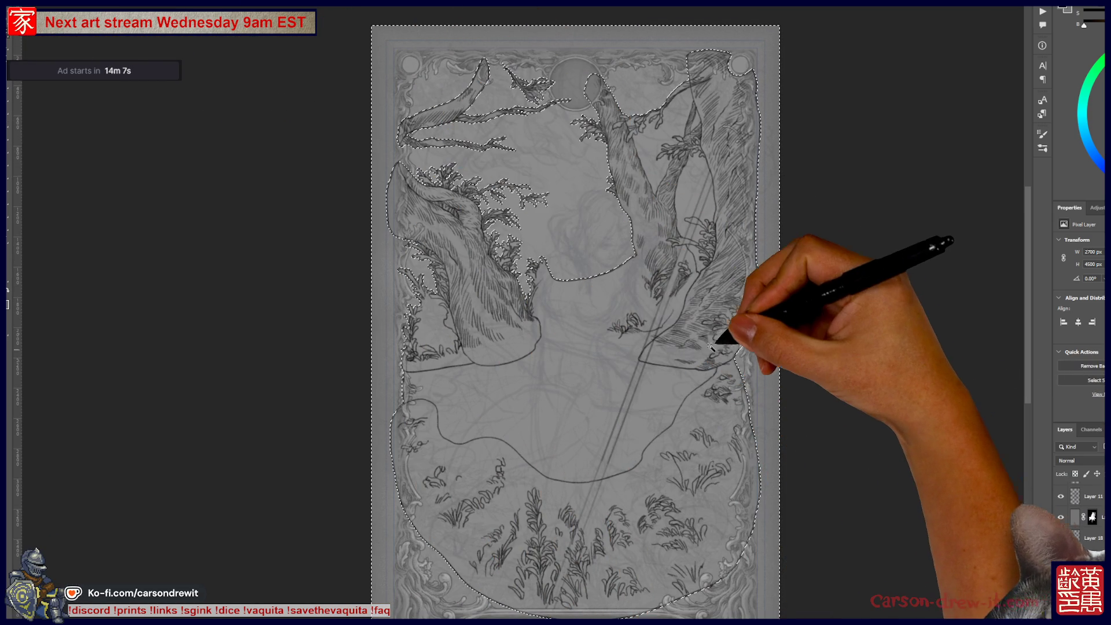
{"action": "scroll", "coordinate": [665, 168], "scroll_direction": "up", "scroll_amount": 4}
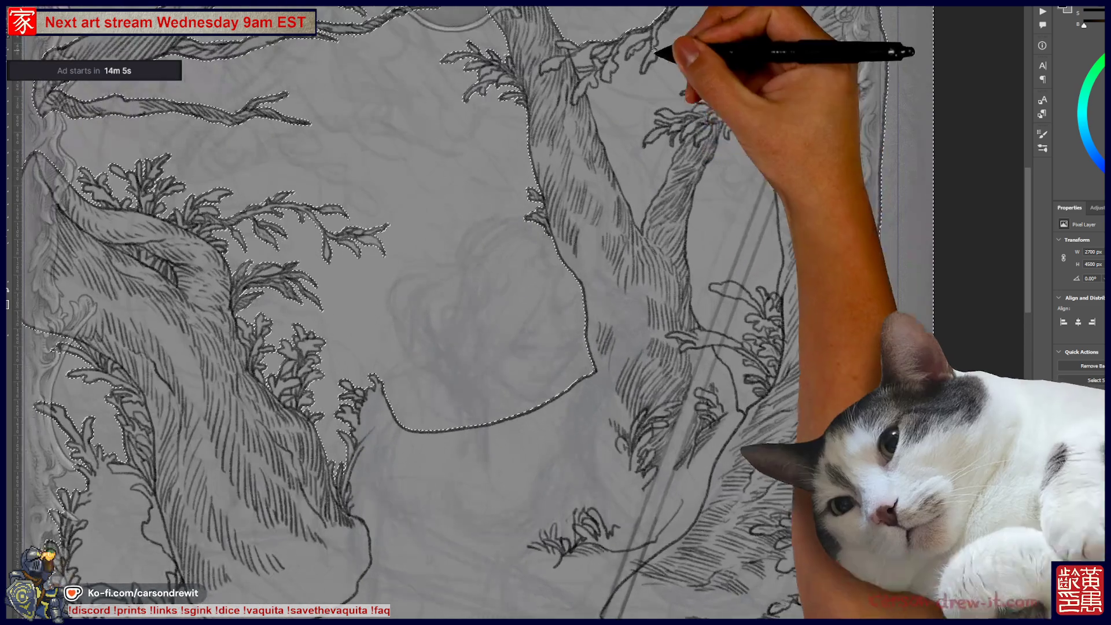
{"action": "scroll", "coordinate": [576, 231], "scroll_direction": "down", "scroll_amount": 3}
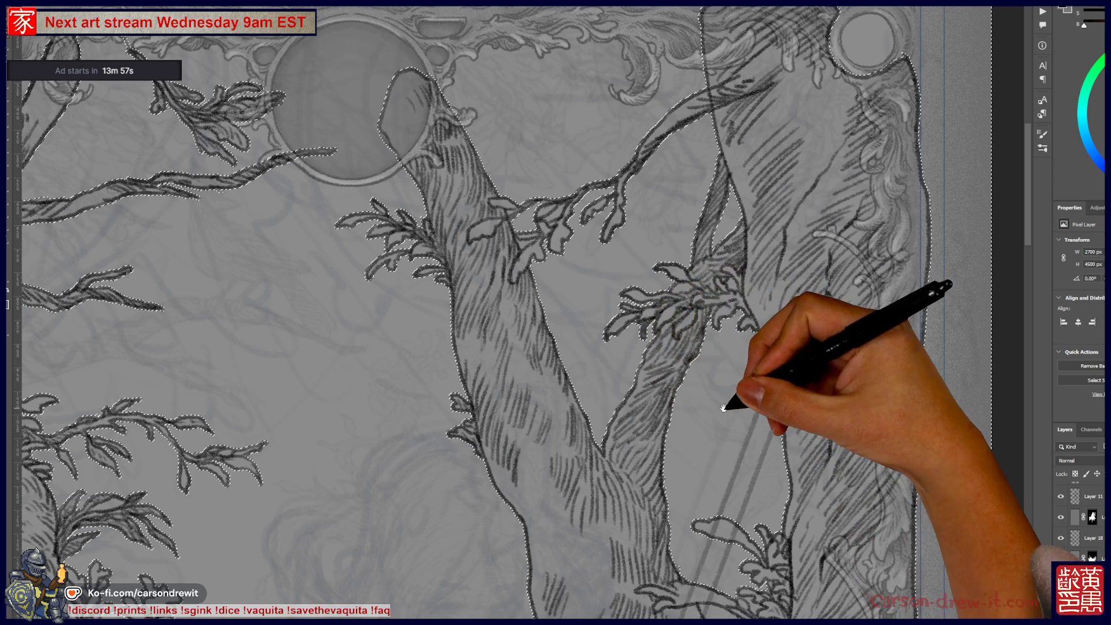
{"action": "scroll", "coordinate": [724, 266], "scroll_direction": "left", "scroll_amount": 10}
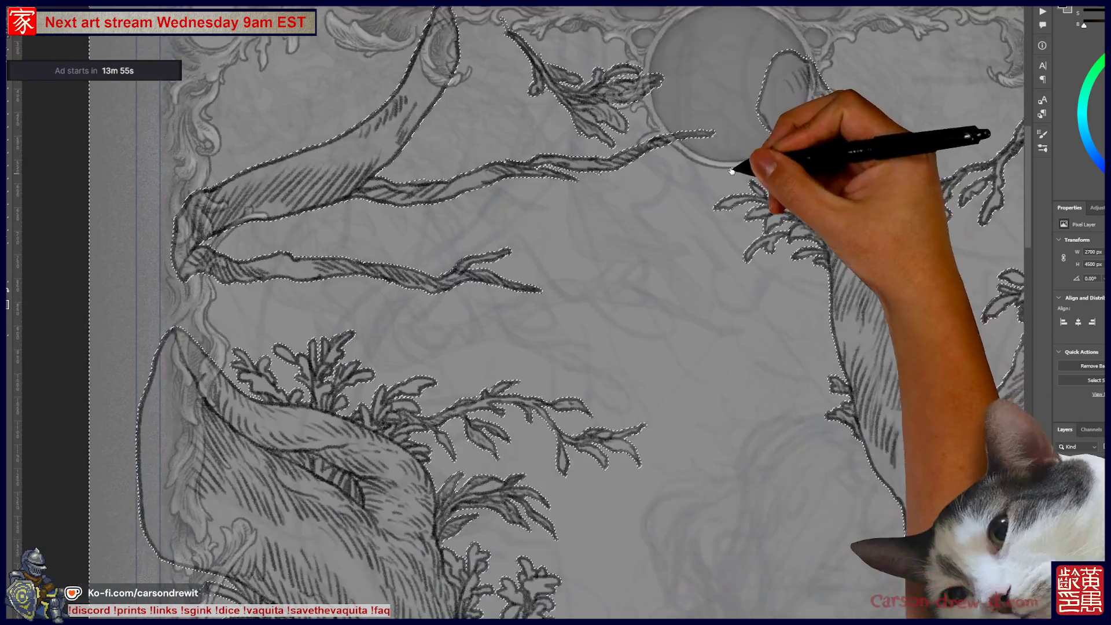
{"action": "left_click_drag", "start_coordinate": [733, 181], "coordinate": [659, 26]}
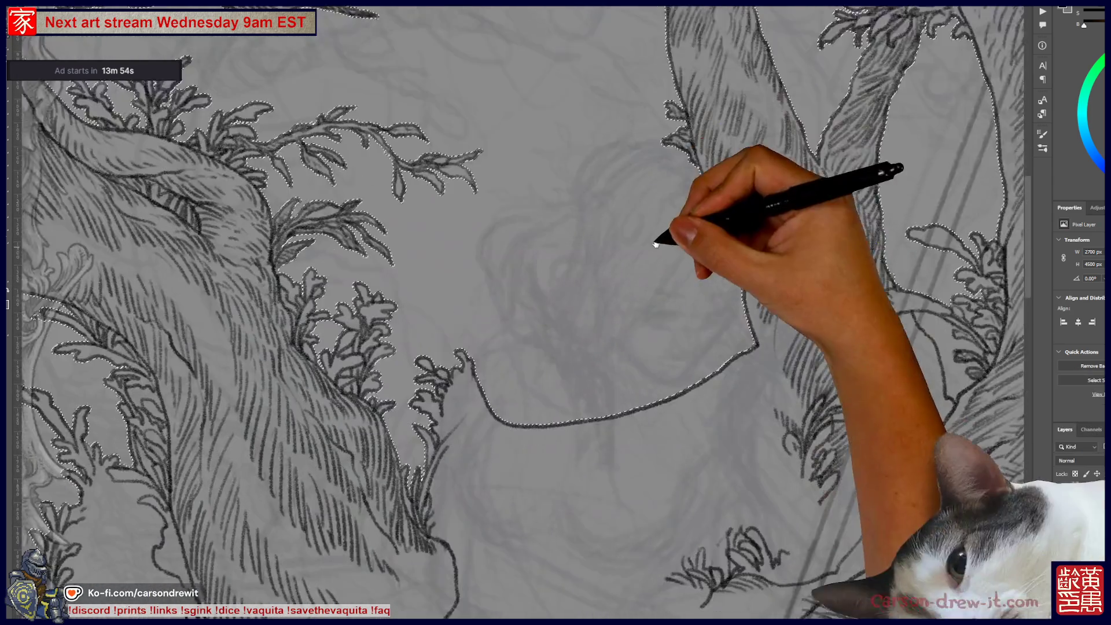
{"action": "mouse_move", "coordinate": [662, 240]}
{"action": "left_mouse_down"}
{"action": "mouse_move", "coordinate": [566, 156]}
{"action": "mouse_move", "coordinate": [583, 173]}
{"action": "mouse_move", "coordinate": [794, 228]}
{"action": "left_mouse_up"}
{"action": "left_click_drag", "start_coordinate": [318, 248], "coordinate": [343, 277]}
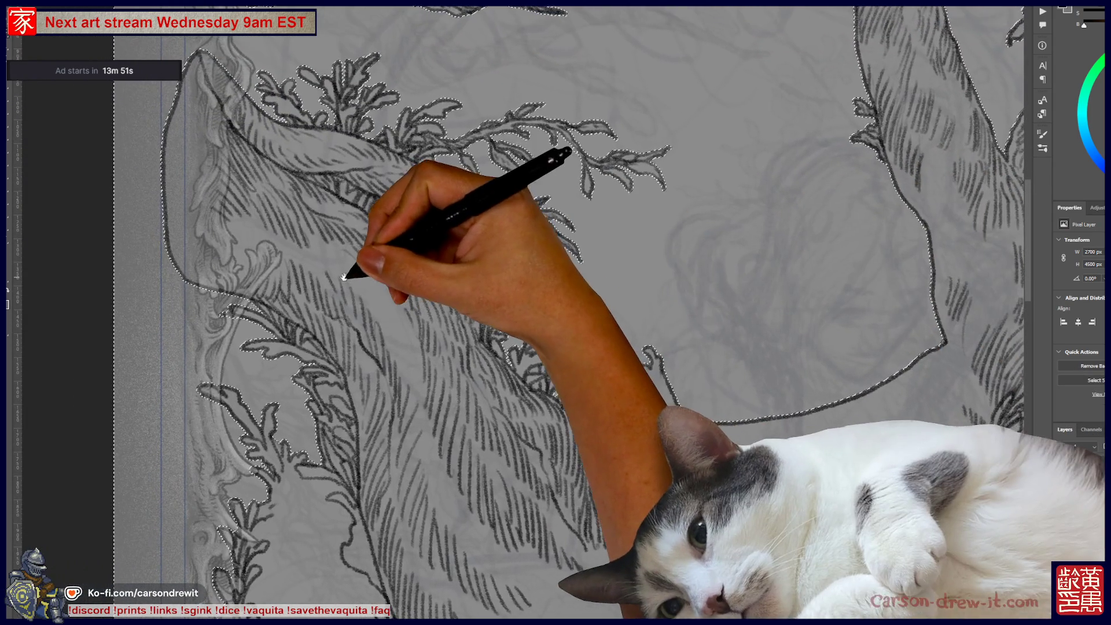
{"action": "scroll", "coordinate": [344, 276], "scroll_direction": "up", "scroll_amount": 2}
{"action": "mouse_move", "coordinate": [433, 359]}
{"action": "left_mouse_down"}
{"action": "mouse_move", "coordinate": [604, 333]}
{"action": "mouse_move", "coordinate": [679, 409]}
{"action": "left_mouse_up"}
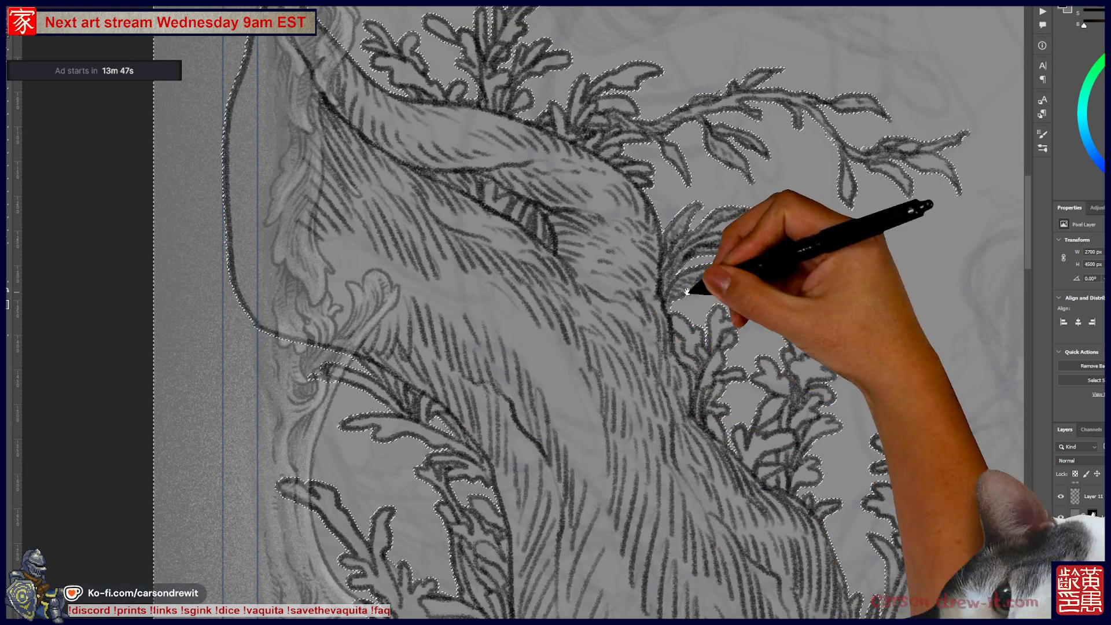
{"action": "left_click_drag", "start_coordinate": [670, 285], "coordinate": [571, 421]}
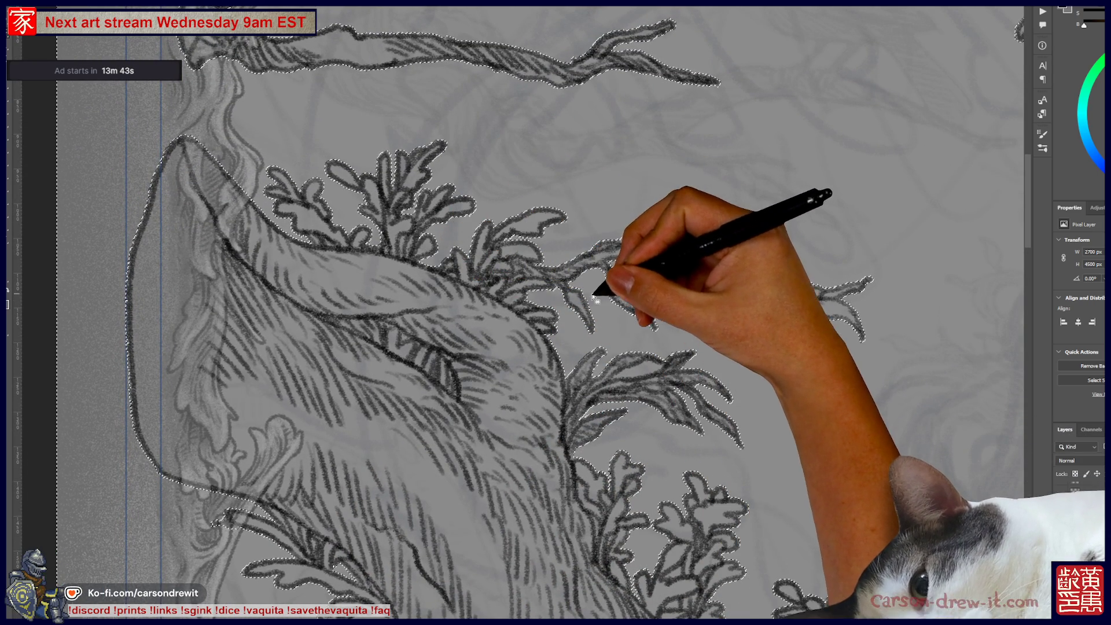
{"action": "left_click_drag", "start_coordinate": [613, 382], "coordinate": [572, 338]}
{"action": "mouse_move", "coordinate": [648, 440]}
{"action": "left_mouse_down"}
{"action": "mouse_move", "coordinate": [509, 194]}
{"action": "mouse_move", "coordinate": [427, 99]}
{"action": "left_mouse_up"}
{"action": "left_click_drag", "start_coordinate": [640, 268], "coordinate": [376, 466]}
{"action": "left_click_drag", "start_coordinate": [520, 289], "coordinate": [347, 459]}
{"action": "scroll", "coordinate": [641, 489], "scroll_direction": "up", "scroll_amount": 1}
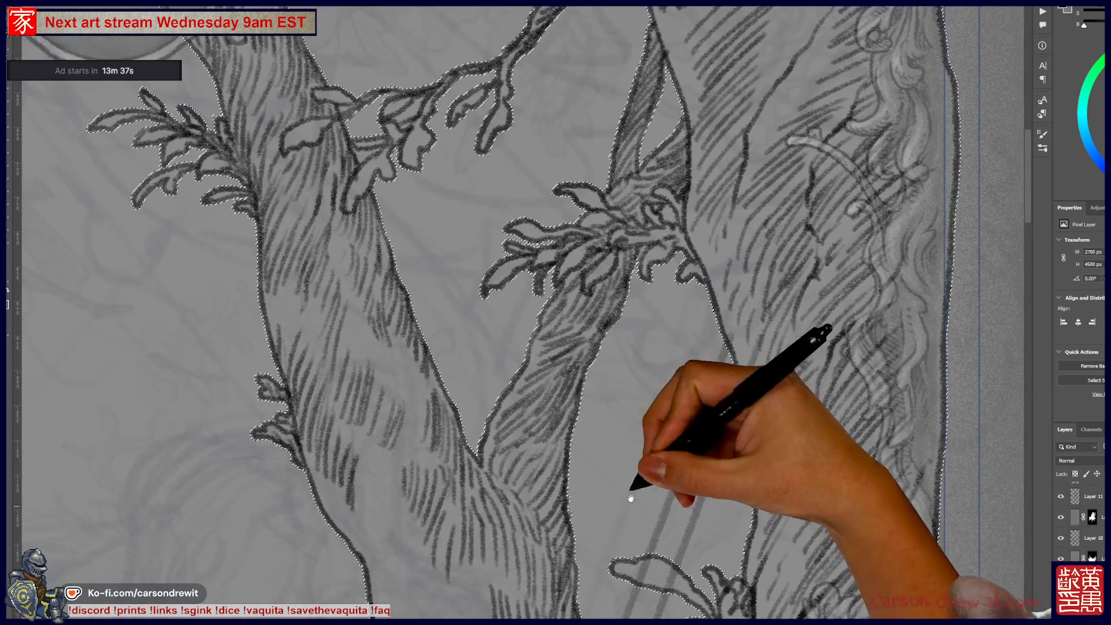
{"action": "scroll", "coordinate": [582, 199], "scroll_direction": "up", "scroll_amount": 4}
{"action": "scroll", "coordinate": [674, 240], "scroll_direction": "up", "scroll_amount": 3}
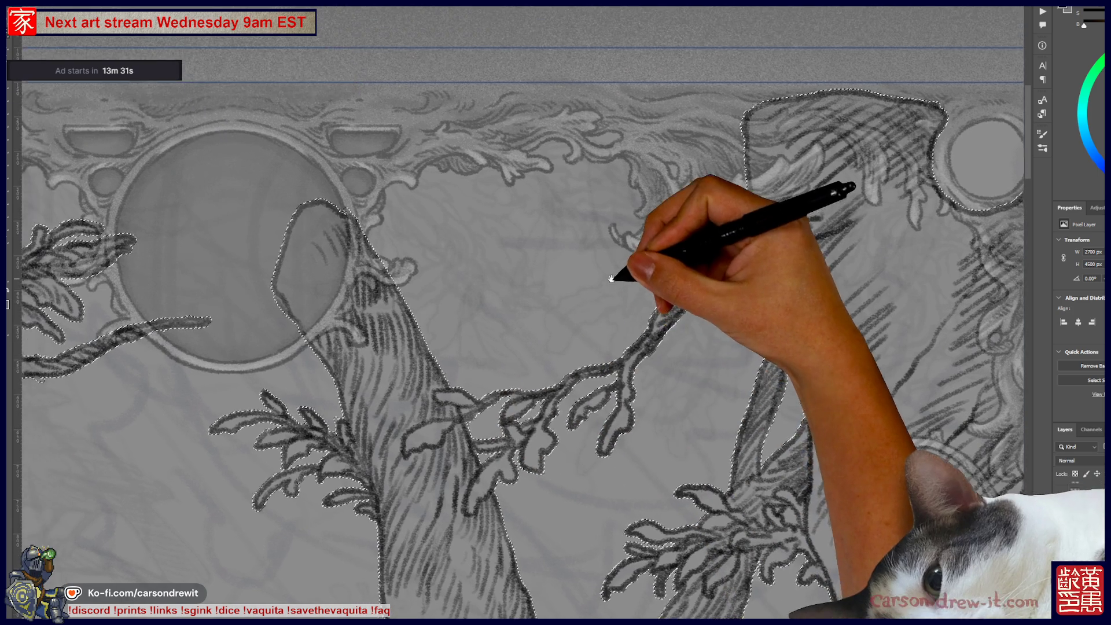
{"action": "scroll", "coordinate": [520, 324], "scroll_direction": "left", "scroll_amount": 5}
{"action": "scroll", "coordinate": [521, 324], "scroll_direction": "left", "scroll_amount": 10}
{"action": "scroll", "coordinate": [521, 324], "scroll_direction": "left", "scroll_amount": 1}
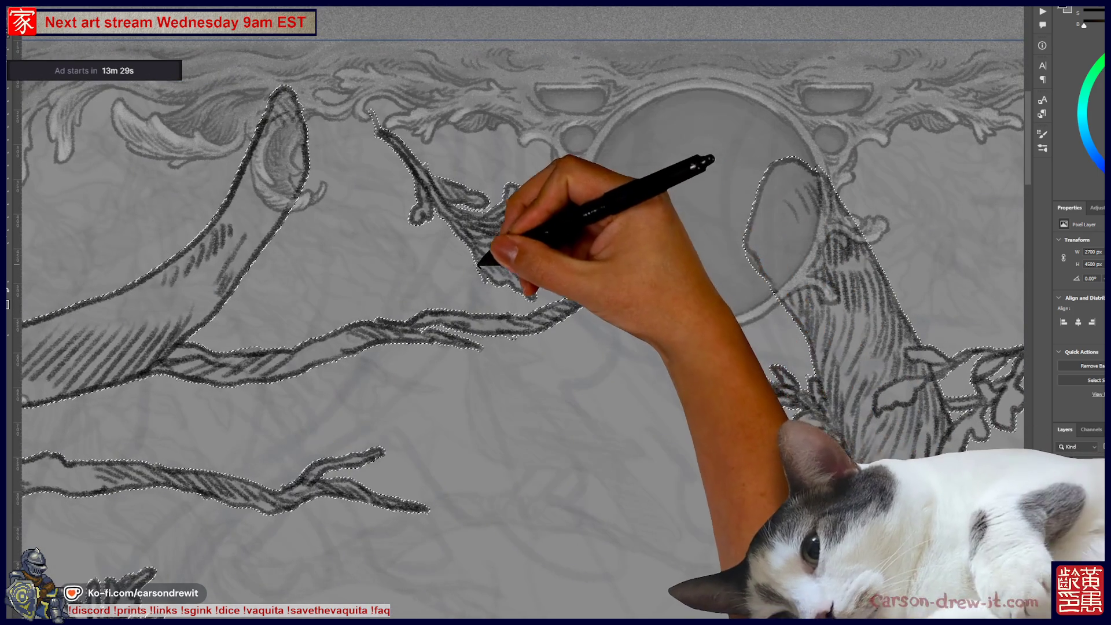
{"action": "left_click_drag", "start_coordinate": [502, 261], "coordinate": [596, 174]}
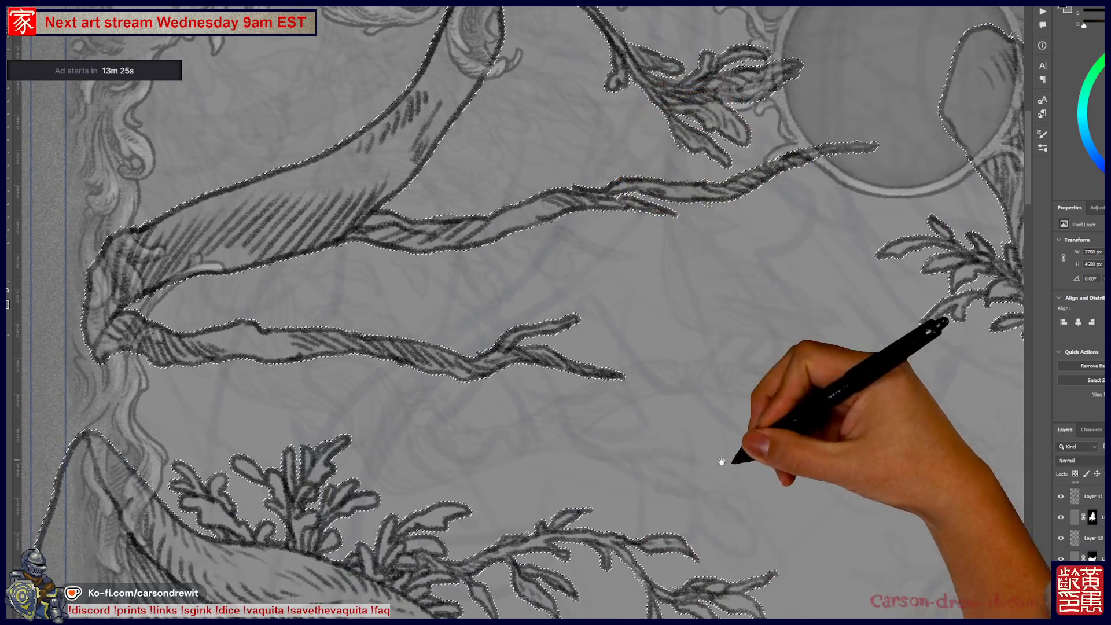
{"action": "left_click_drag", "start_coordinate": [724, 459], "coordinate": [397, 290]}
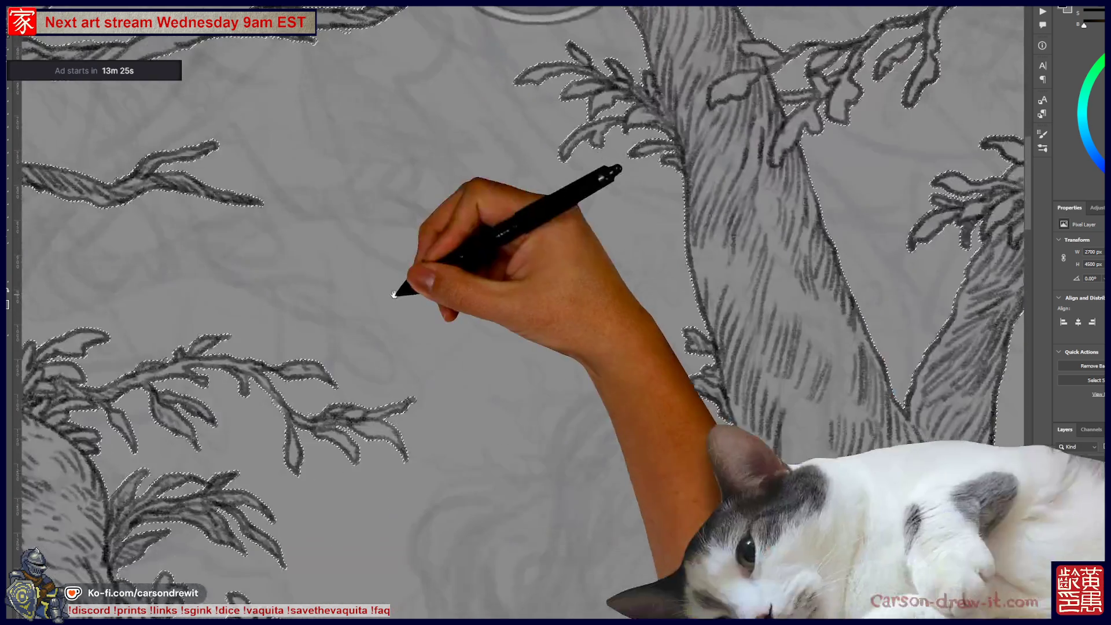
{"action": "left_click_drag", "start_coordinate": [756, 471], "coordinate": [330, 226]}
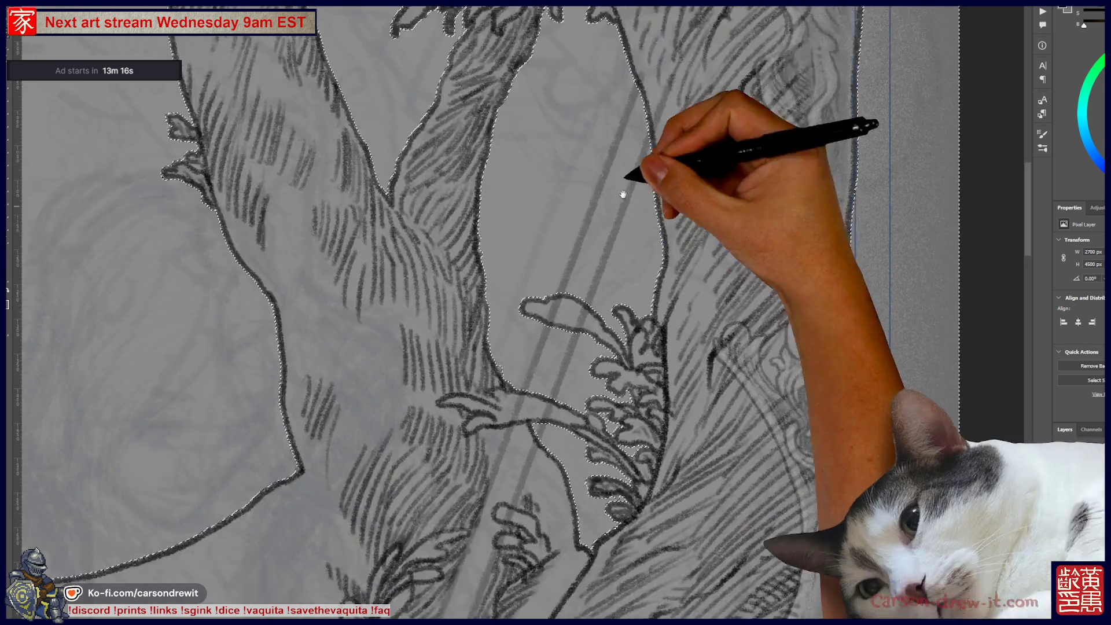
{"action": "left_click_drag", "start_coordinate": [708, 186], "coordinate": [603, 69]}
{"action": "mouse_move", "coordinate": [514, 187]}
{"action": "left_mouse_down"}
{"action": "mouse_move", "coordinate": [593, 153]}
{"action": "mouse_move", "coordinate": [182, 399]}
{"action": "left_mouse_up"}
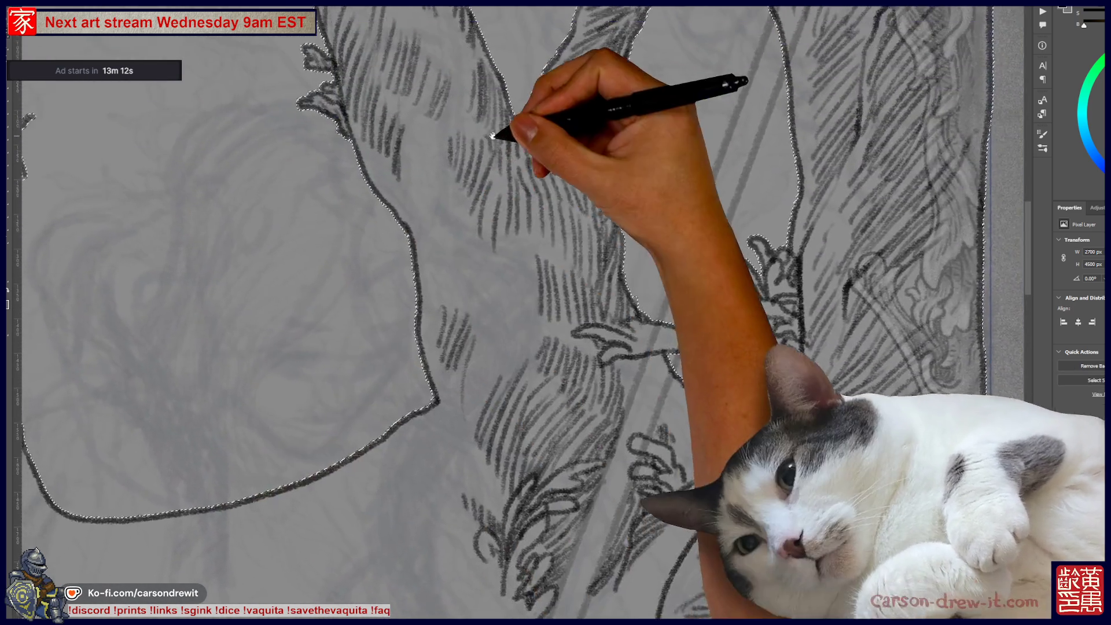
{"action": "left_click_drag", "start_coordinate": [495, 136], "coordinate": [503, 402]}
{"action": "left_click_drag", "start_coordinate": [550, 236], "coordinate": [628, 299]}
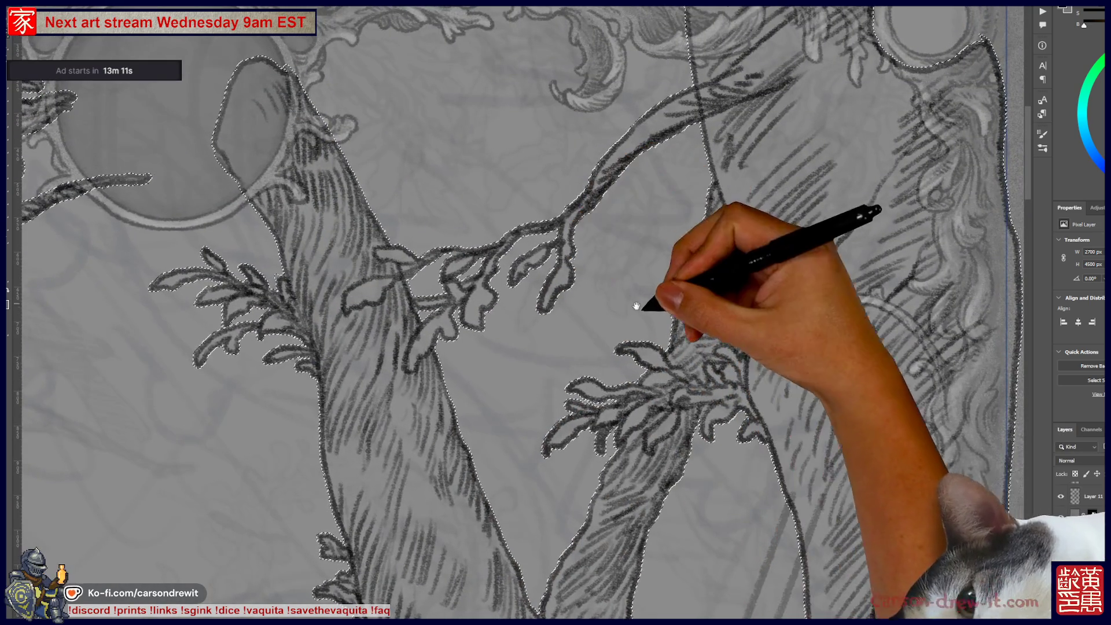
{"action": "scroll", "coordinate": [720, 365], "scroll_direction": "up", "scroll_amount": 2}
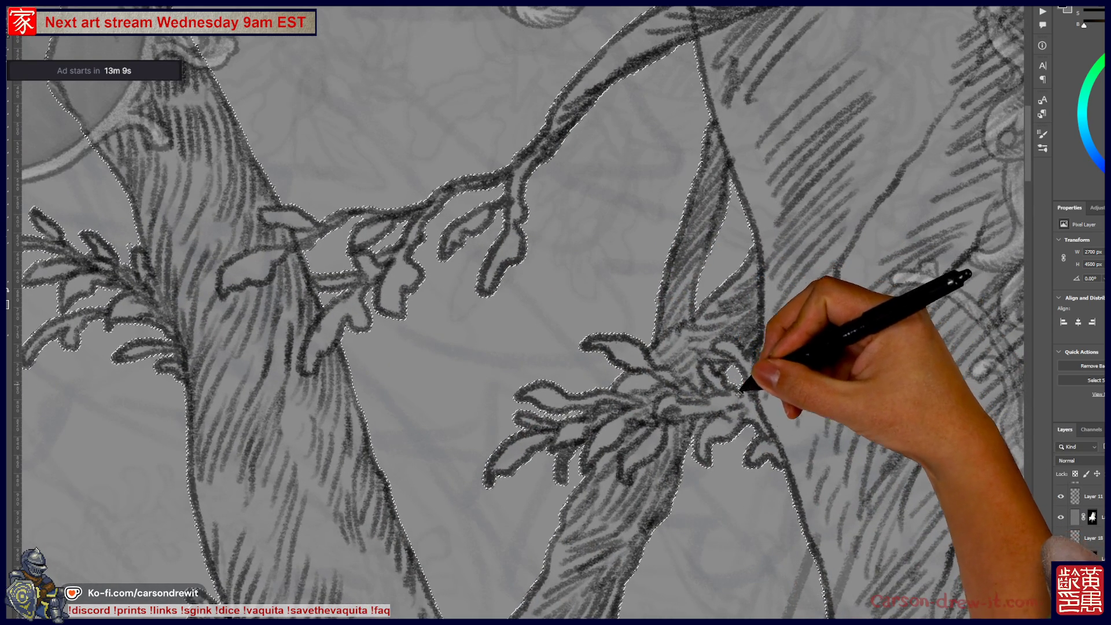
{"action": "left_click_drag", "start_coordinate": [567, 356], "coordinate": [631, 468]}
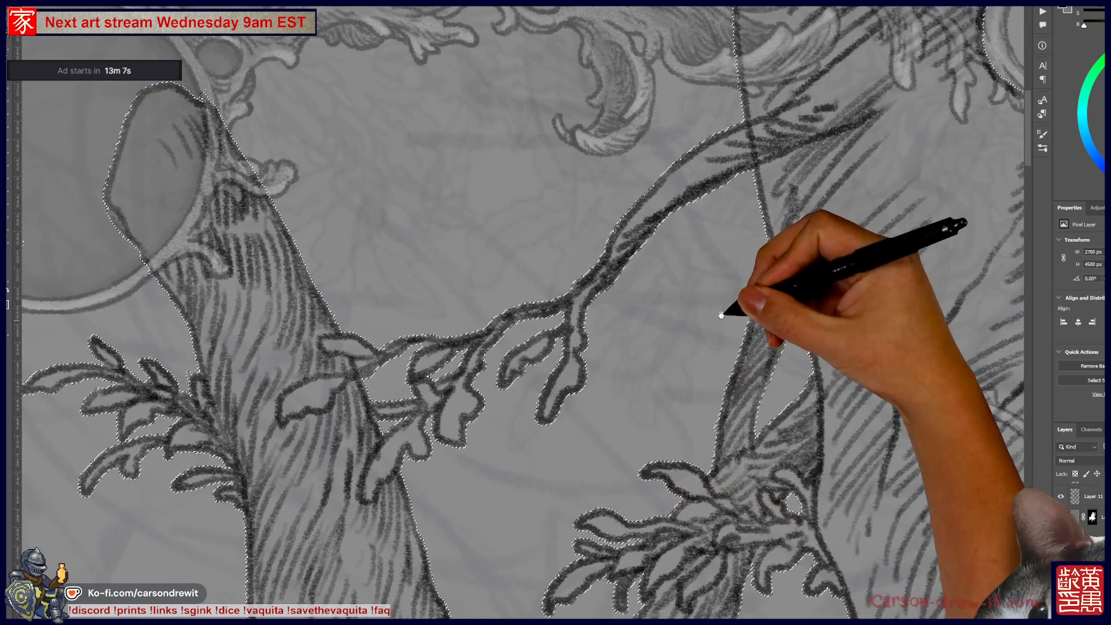
{"action": "left_click_drag", "start_coordinate": [720, 314], "coordinate": [752, 404]}
{"action": "scroll", "coordinate": [731, 397], "scroll_direction": "down", "scroll_amount": 2}
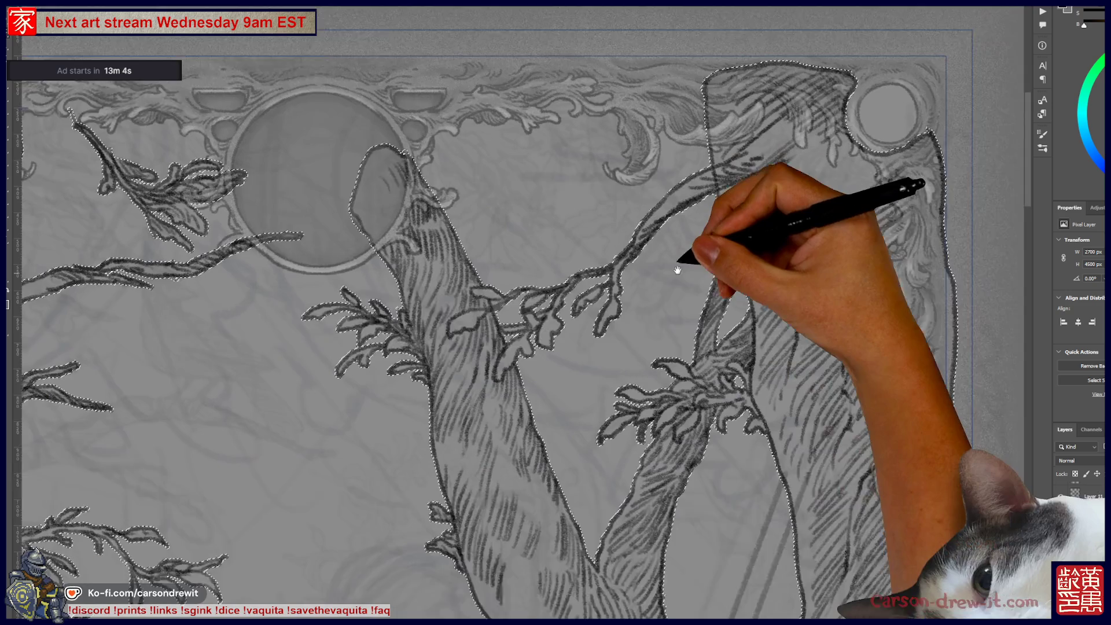
{"action": "left_click_drag", "start_coordinate": [719, 443], "coordinate": [677, 254]}
{"action": "scroll", "coordinate": [671, 254], "scroll_direction": "down", "scroll_amount": 2}
{"action": "left_click_drag", "start_coordinate": [439, 309], "coordinate": [443, 173]}
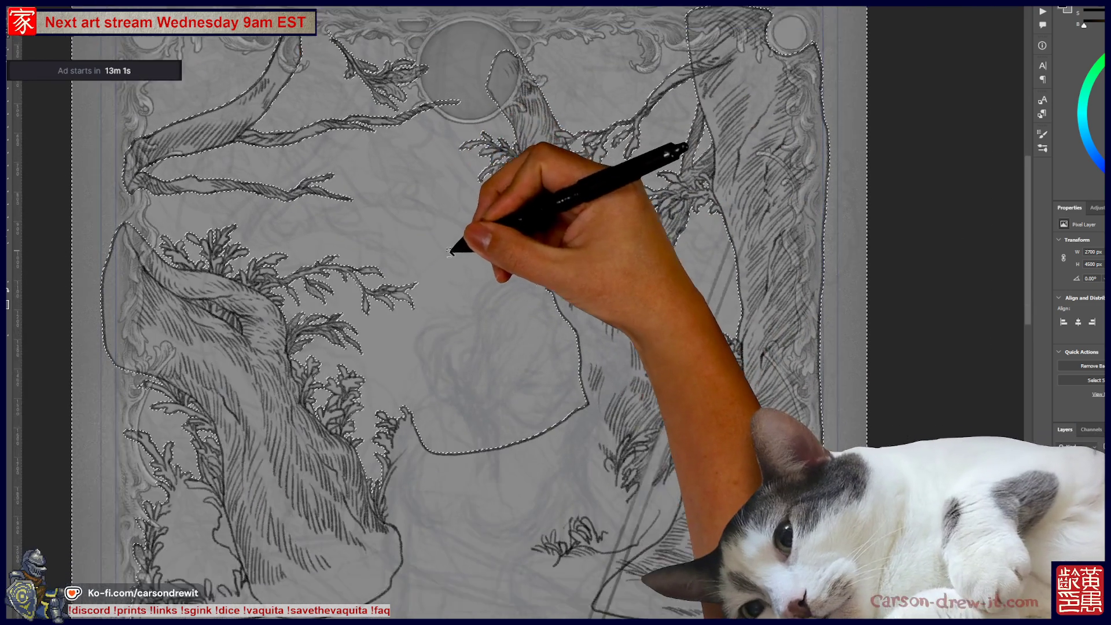
{"action": "scroll", "coordinate": [452, 243], "scroll_direction": "down", "scroll_amount": 2}
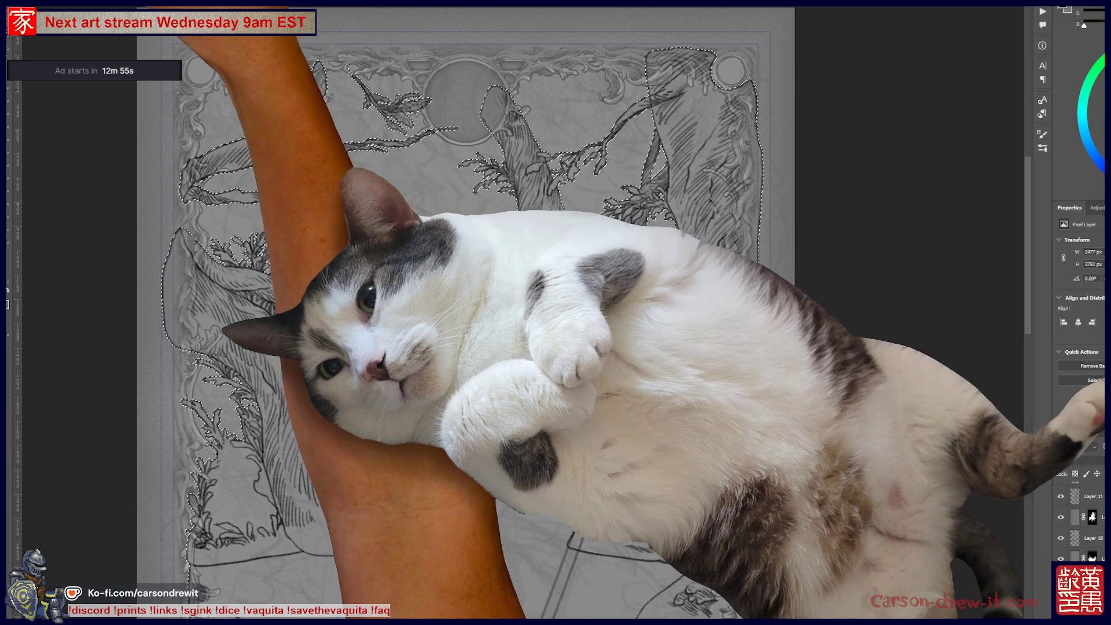
- Contract the tree selection inward via Select > Modify > Contract so it sits inside the outlines
{"action": "left_click", "coordinate": [107, 26]}
{"action": "mouse_move", "coordinate": [133, 97]}
{"action": "left_click", "coordinate": [223, 125]}
{"action": "left_click", "coordinate": [674, 169]}
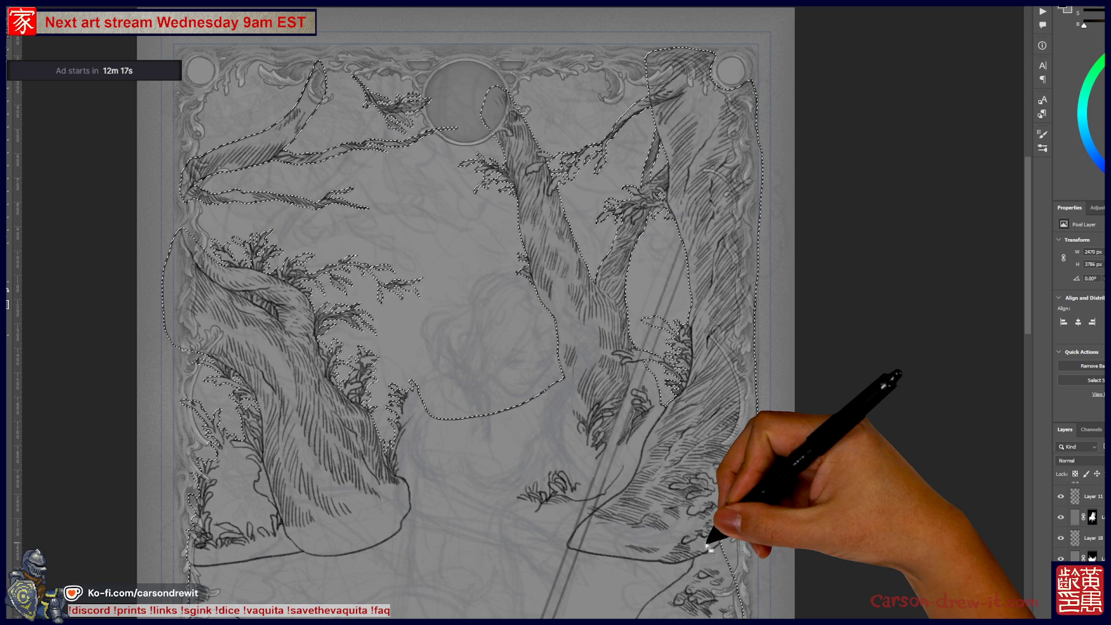
{"action": "scroll", "coordinate": [491, 376], "scroll_direction": "up", "scroll_amount": 5}
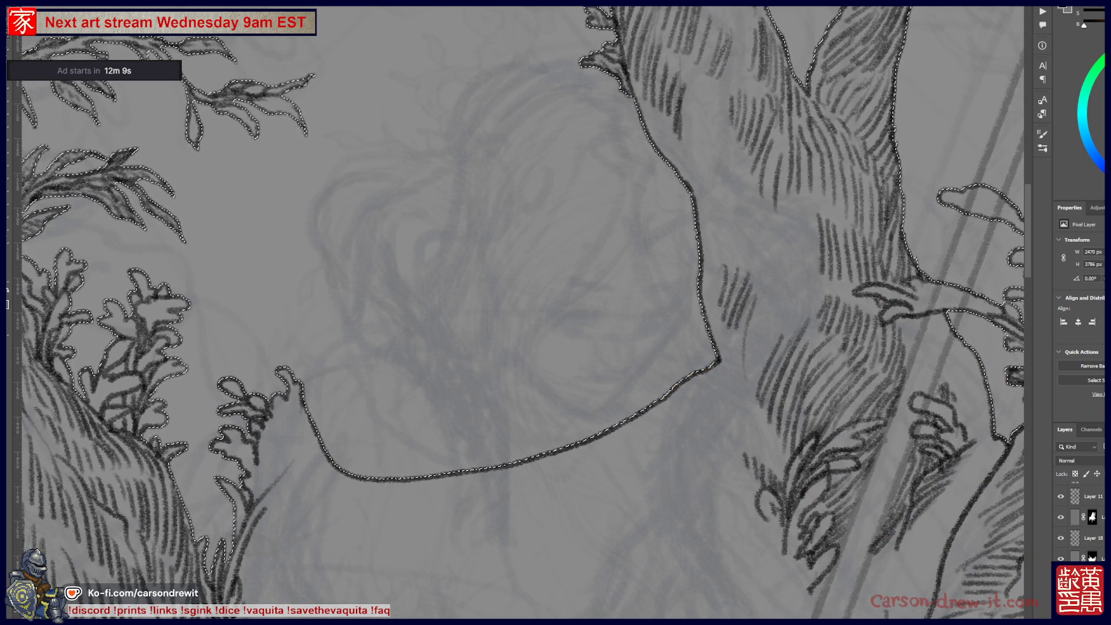
{"action": "key", "text": "ctrl+d"}
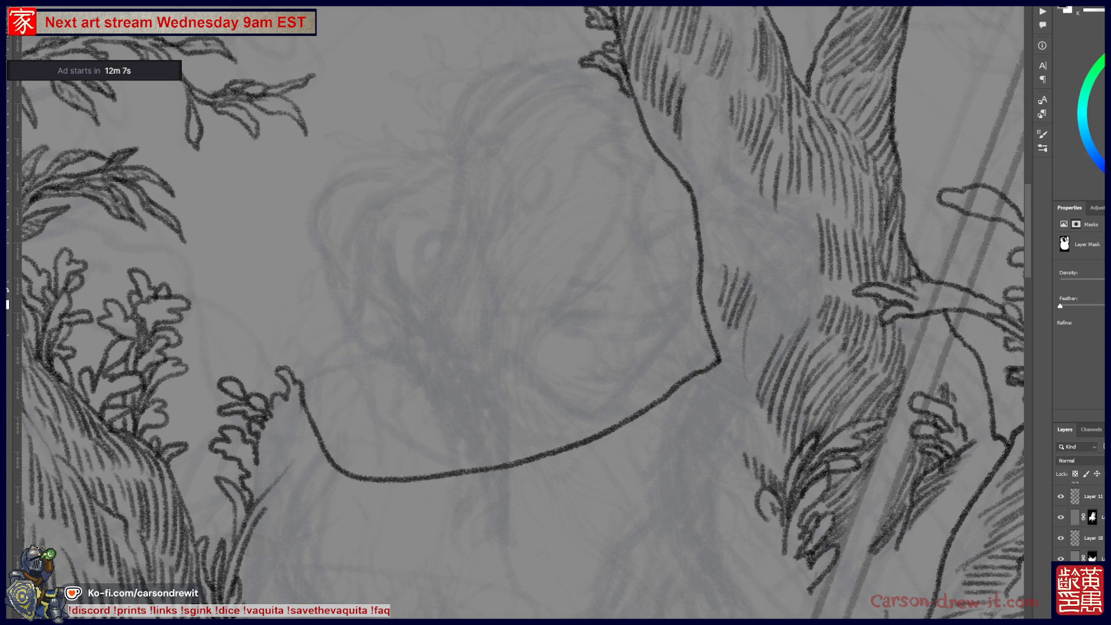
- Switch from layer to mask editing and display the tree mask as a red rubylith overlay
{"action": "key", "text": "ctrl+2"}
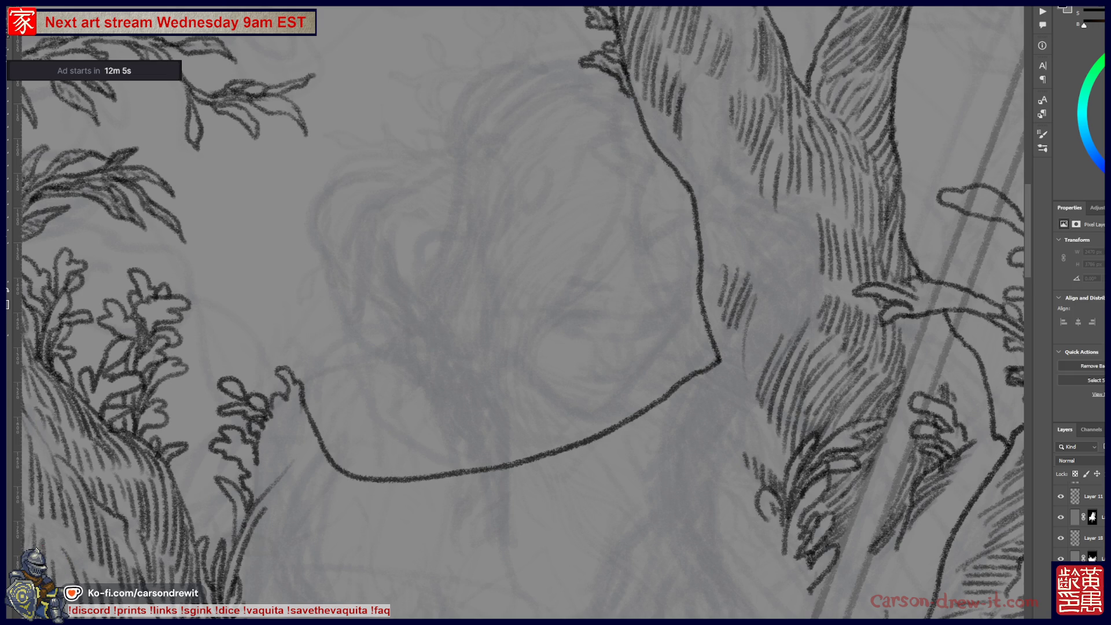
{"action": "key", "text": "ctrl+backslash"}
{"action": "key", "text": "backslash"}
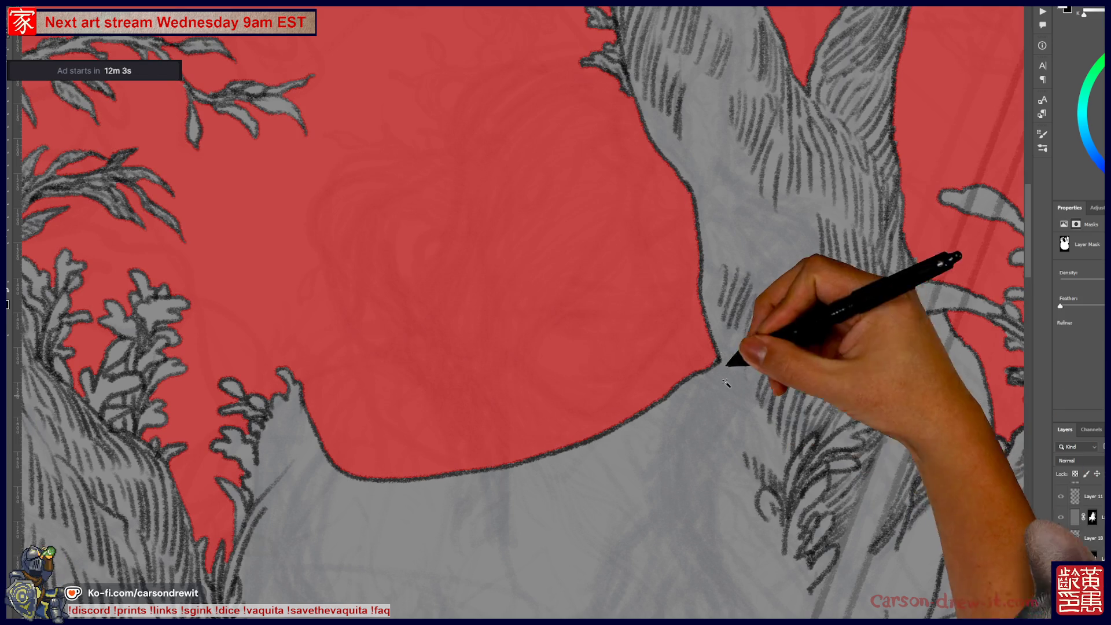
{"action": "key", "text": "ctrl+minus"}
{"action": "key", "text": "ctrl+minus"}
{"action": "key", "text": "ctrl+minus"}
{"action": "key", "text": "ctrl+plus"}
{"action": "key", "text": "ctrl+plus"}
{"action": "key", "text": "ctrl+plus"}
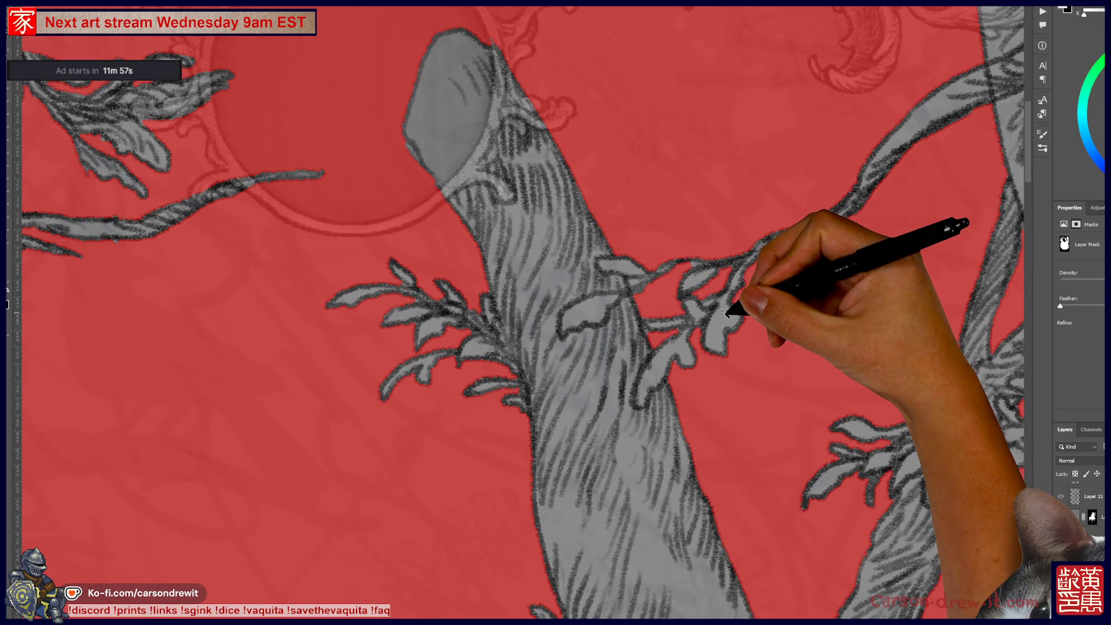